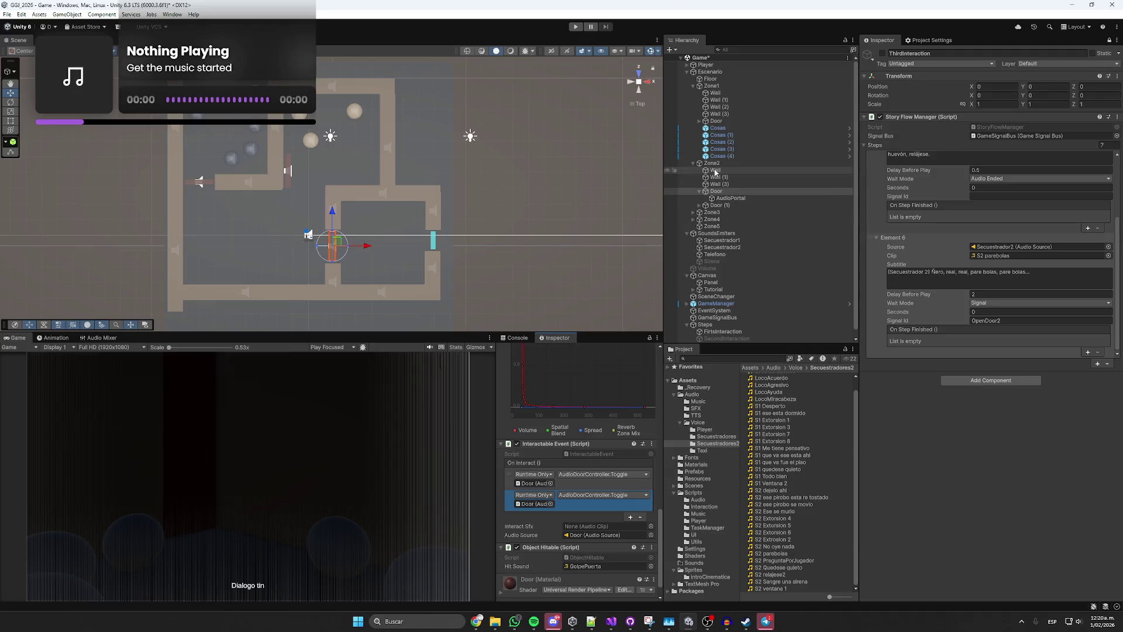
# Make the Zone2 door's second On Interact entry send GameSignalBus Signal (string) OpenDoor2.
pyautogui.hotkey('ctrl', 'z')
pyautogui.click(546, 485)
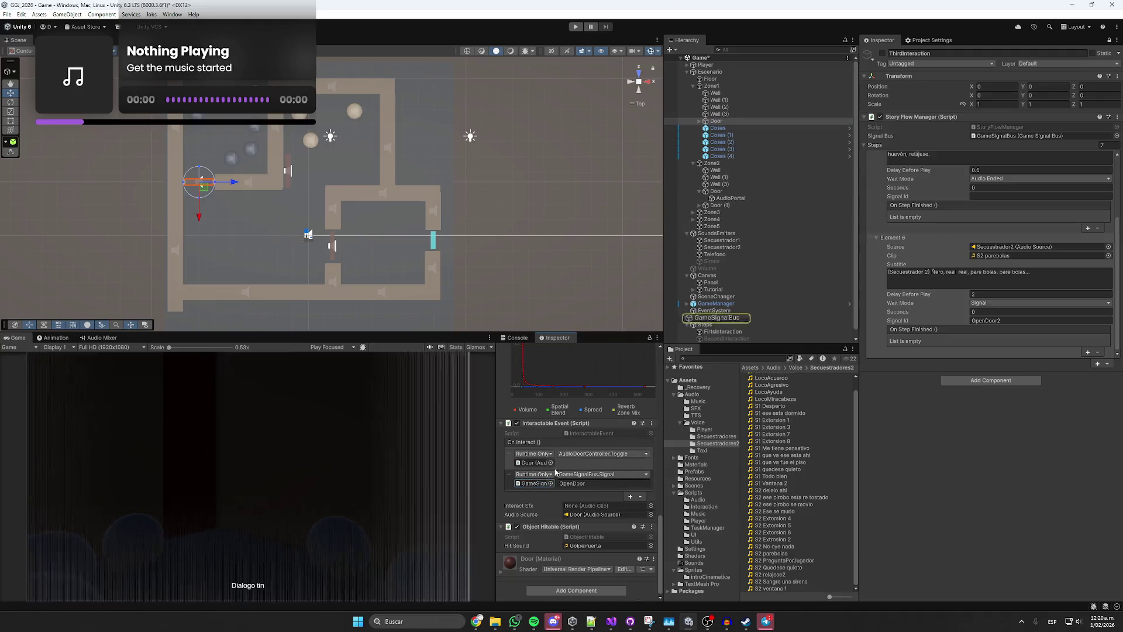
pyautogui.click(716, 192)
pyautogui.scroll(-2, 583, 454)
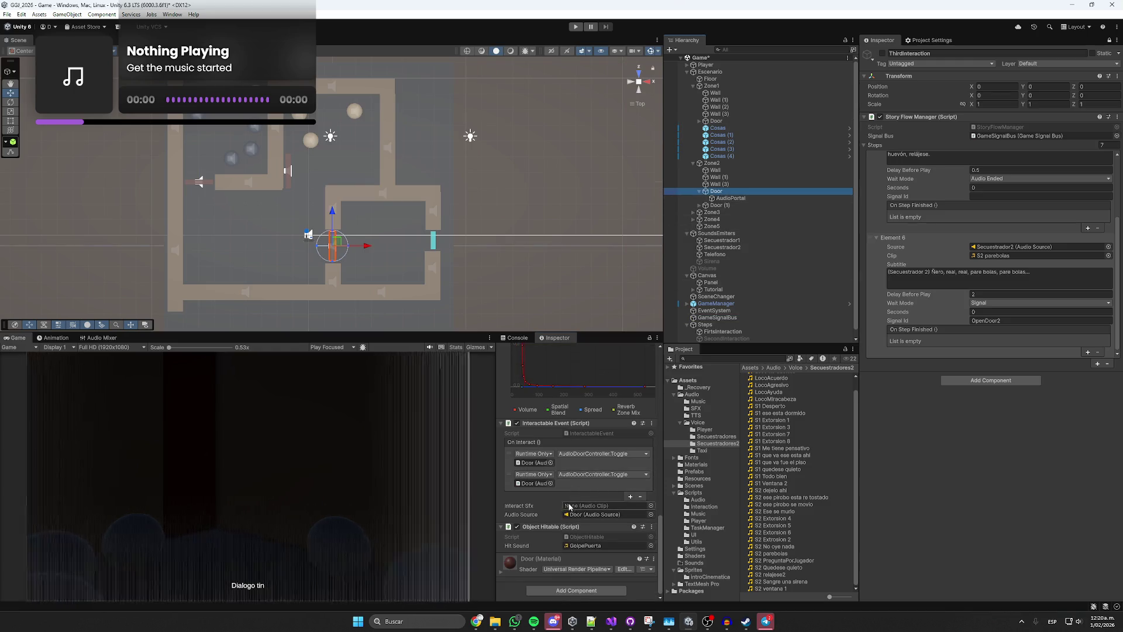
pyautogui.moveTo(539, 490)
pyautogui.mouseDown()
pyautogui.moveTo(725, 318)
pyautogui.moveTo(534, 483)
pyautogui.mouseUp()
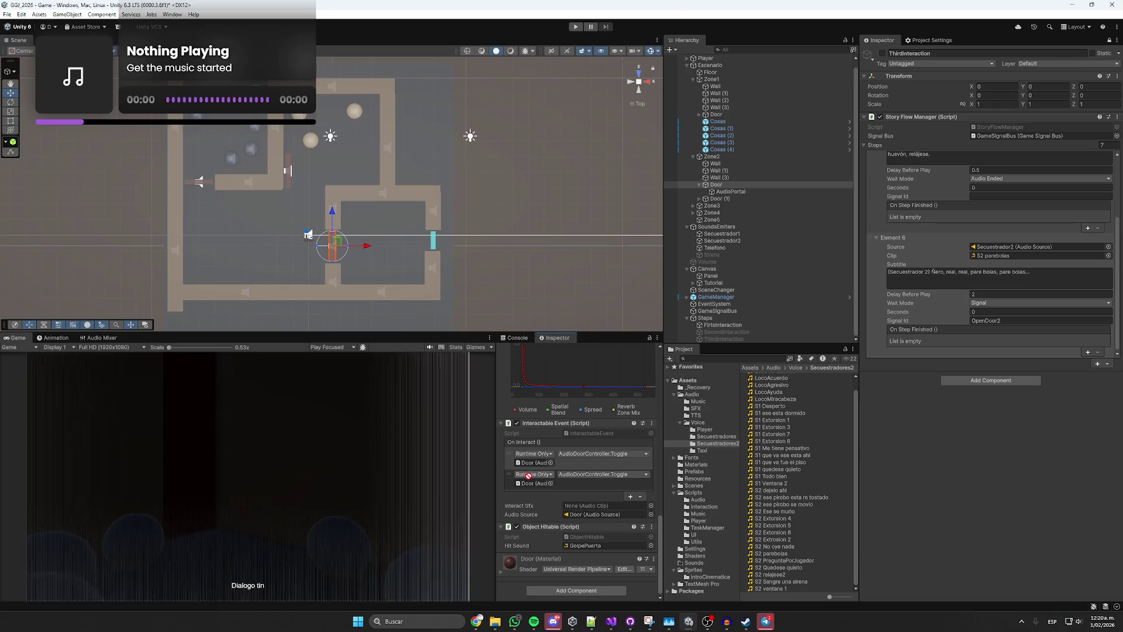
pyautogui.click(570, 475)
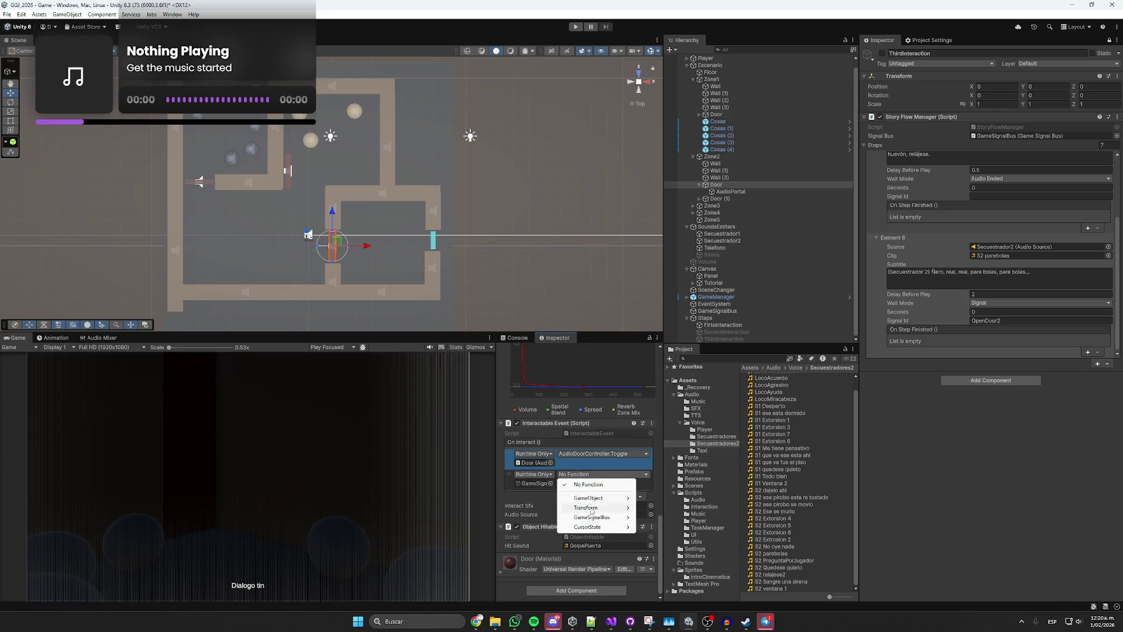
pyautogui.moveTo(595, 519)
pyautogui.click(680, 498)
pyautogui.write('OpenDoor2')
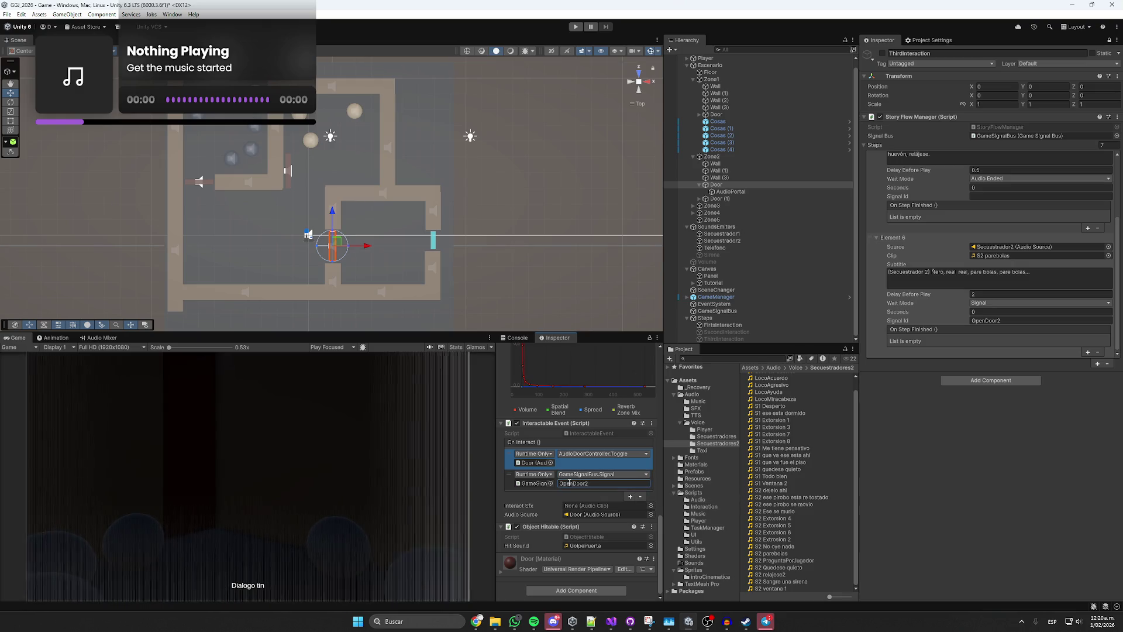
# Collapse the Zone2 door's children and select ThirdInteraction.
pyautogui.click(699, 185)
pyautogui.click(717, 192)
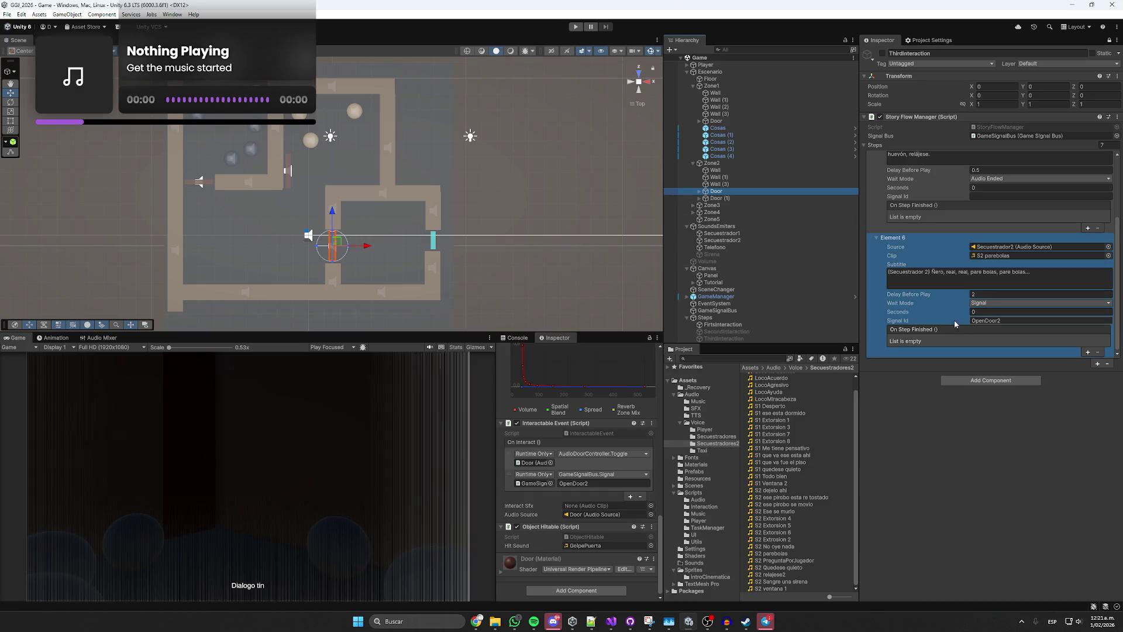
pyautogui.click(723, 338)
# Duplicate ThirdInteraction and rename the copy from 'ThirdInteraction (1)' to FourthInteraction.
pyautogui.hotkey('ctrl', 'd')
pyautogui.click(762, 339)
pyautogui.press('BackSpace')
pyautogui.press('BackSpace')
pyautogui.press('BackSpace')
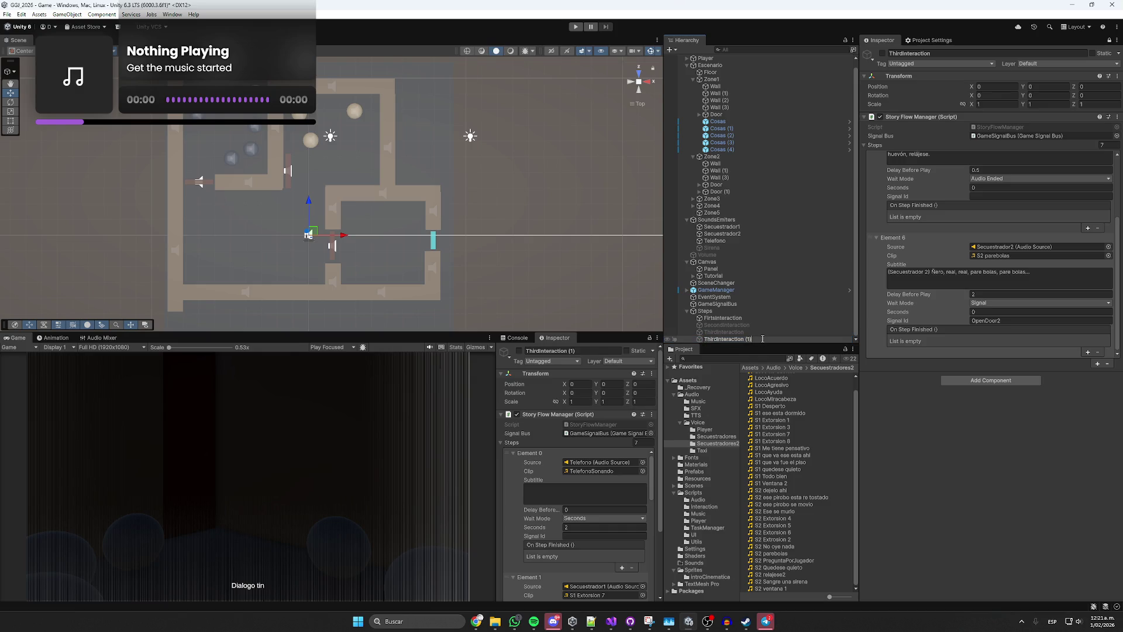
pyautogui.press('Home')
pyautogui.press('Delete')
pyautogui.press('Delete')
pyautogui.press('Delete')
pyautogui.write('Fourth')
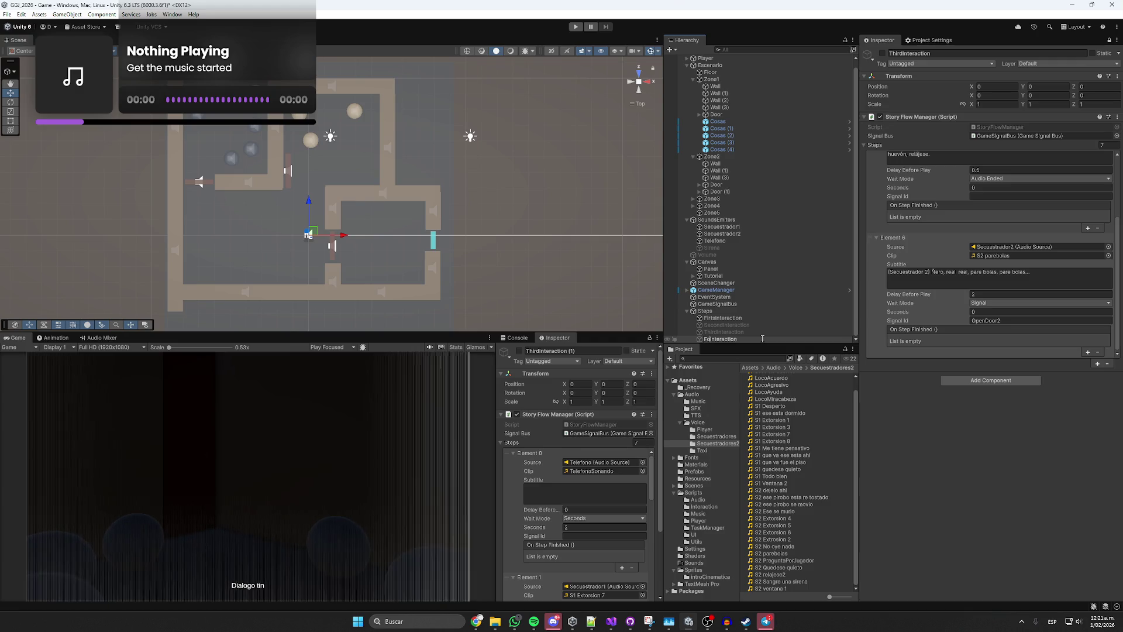
pyautogui.press('Return')
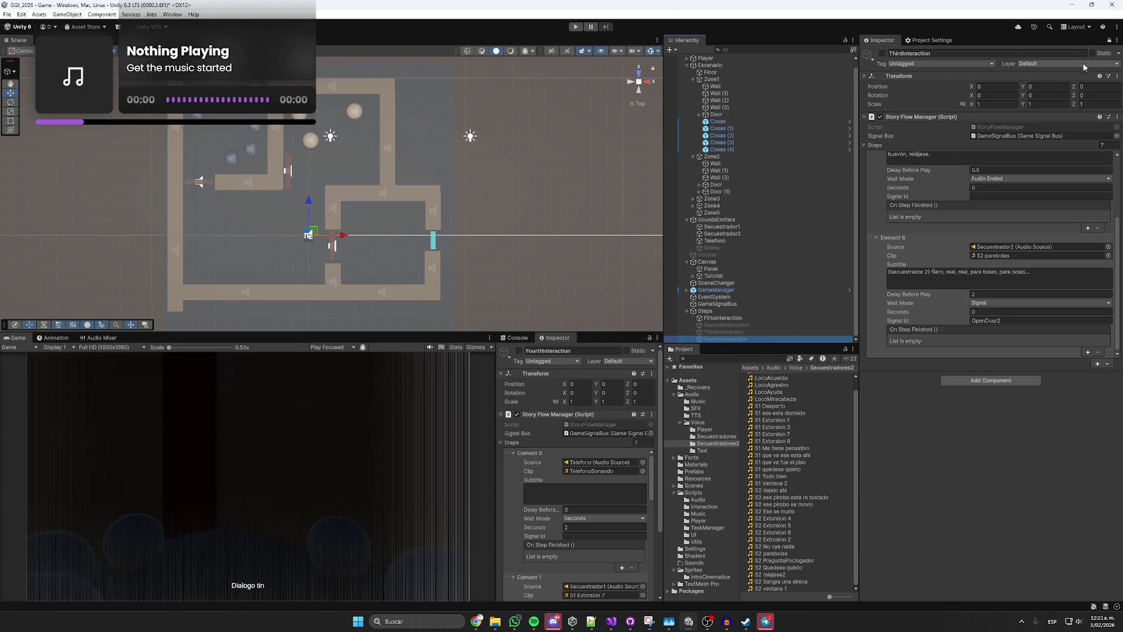
pyautogui.click(924, 299)
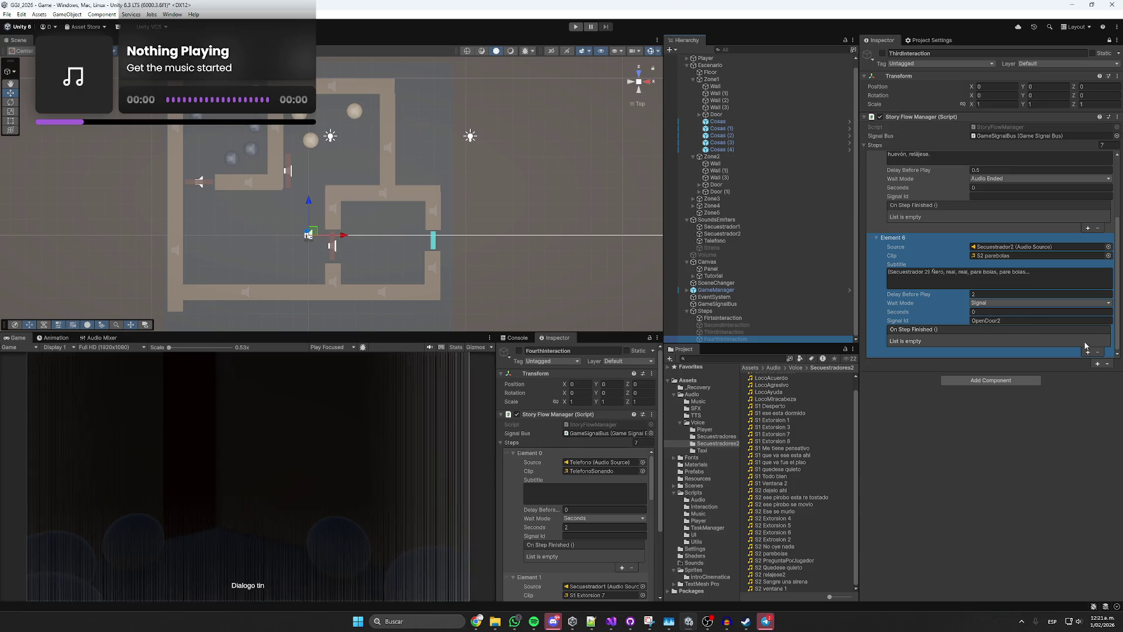
# Add two On Step Finished entries to Element 6, targeting FourthInteraction in the first.
pyautogui.click(1087, 352)
pyautogui.click(1085, 354)
pyautogui.scroll(-1, 1085, 351)
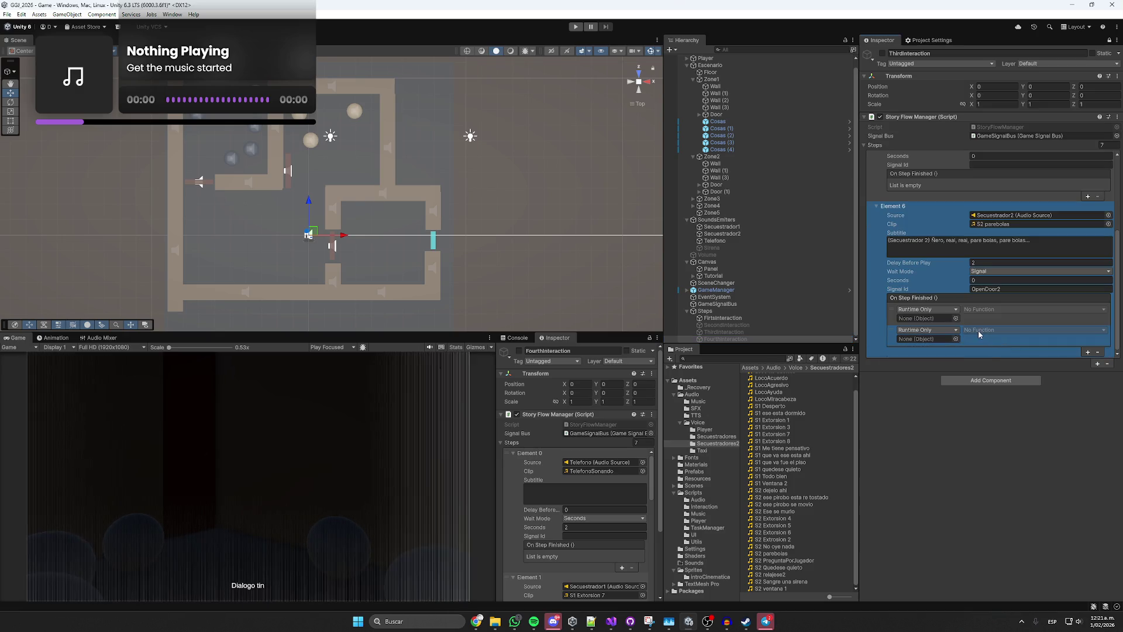
pyautogui.moveTo(736, 338)
pyautogui.mouseDown()
pyautogui.moveTo(927, 318)
pyautogui.moveTo(735, 332)
pyautogui.moveTo(927, 339)
pyautogui.mouseUp()
# Set both On Step Finished entries to call GameObject.SetActive.
pyautogui.click(995, 309)
pyautogui.moveTo(988, 332)
pyautogui.click(936, 329)
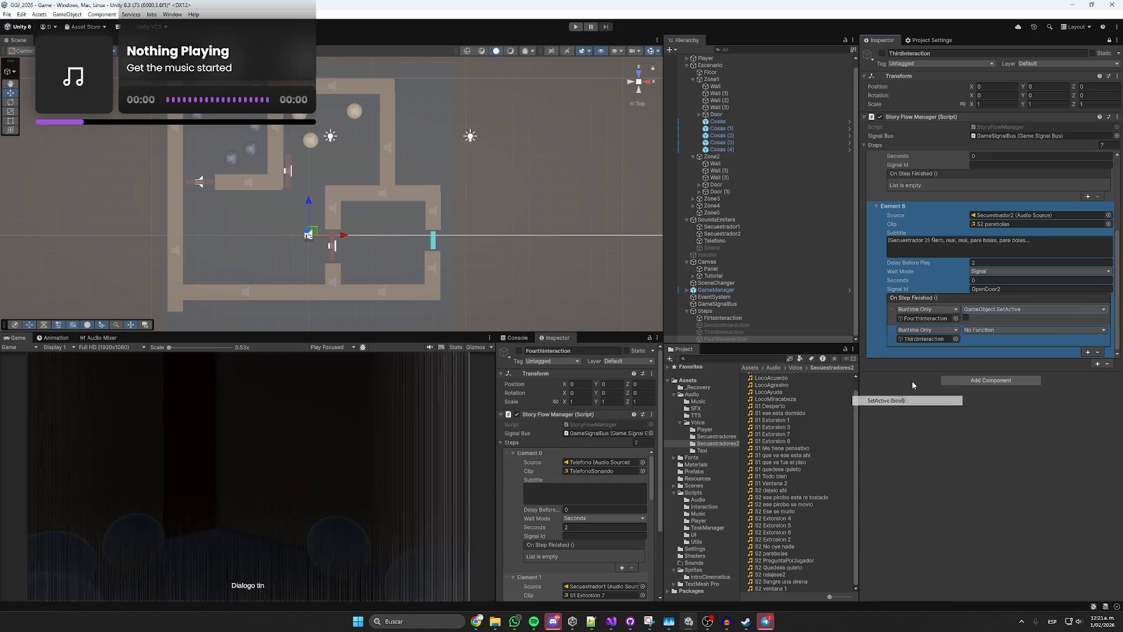
pyautogui.click(972, 331)
pyautogui.moveTo(989, 353)
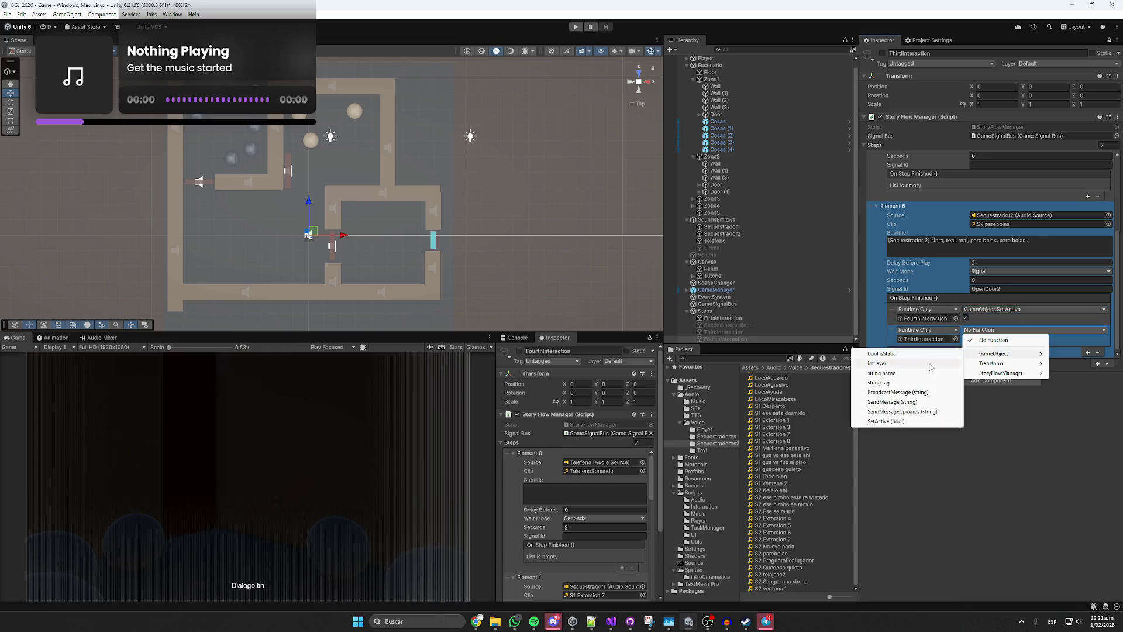
pyautogui.click(922, 420)
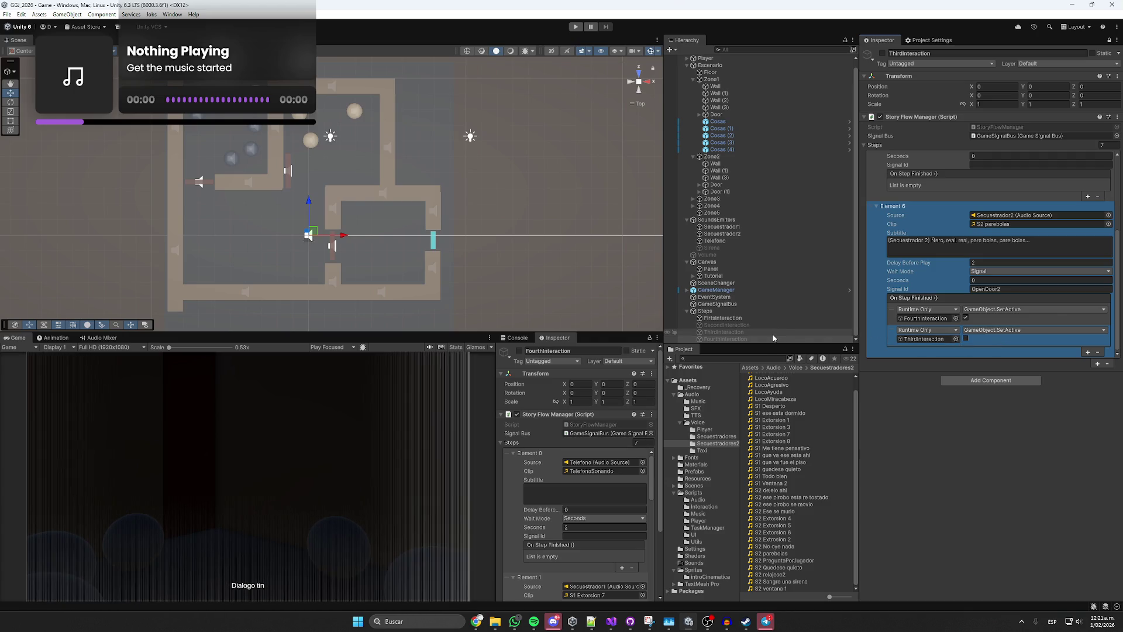
pyautogui.click(1110, 40)
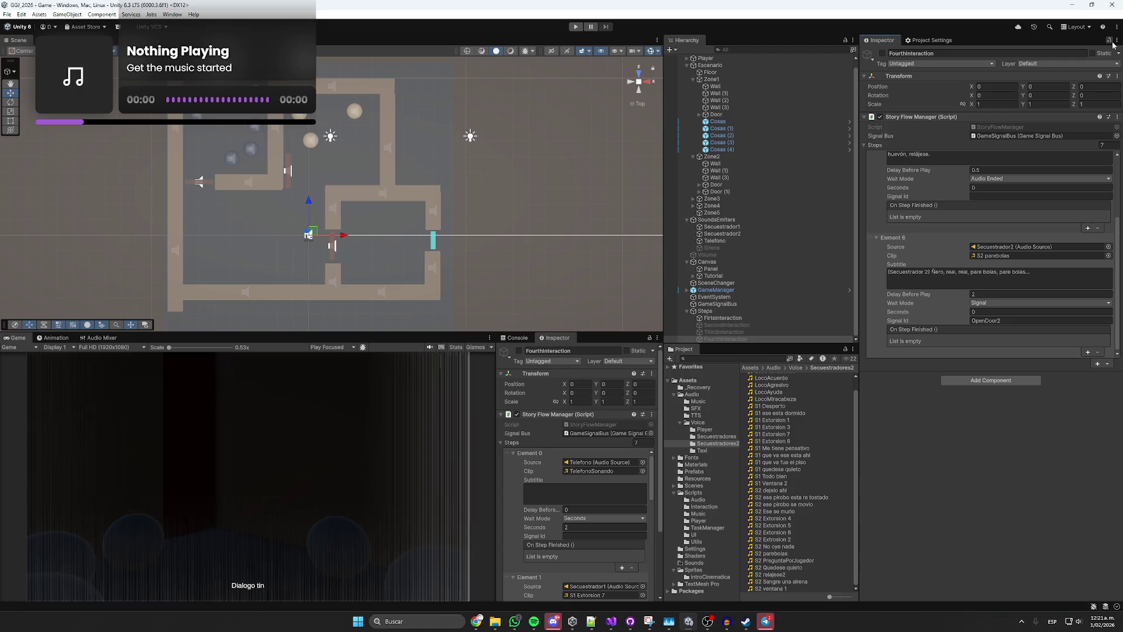
# Set FourthInteraction's Steps size to 0, then add one blank Element 0.
pyautogui.click(1112, 145)
pyautogui.write('0')
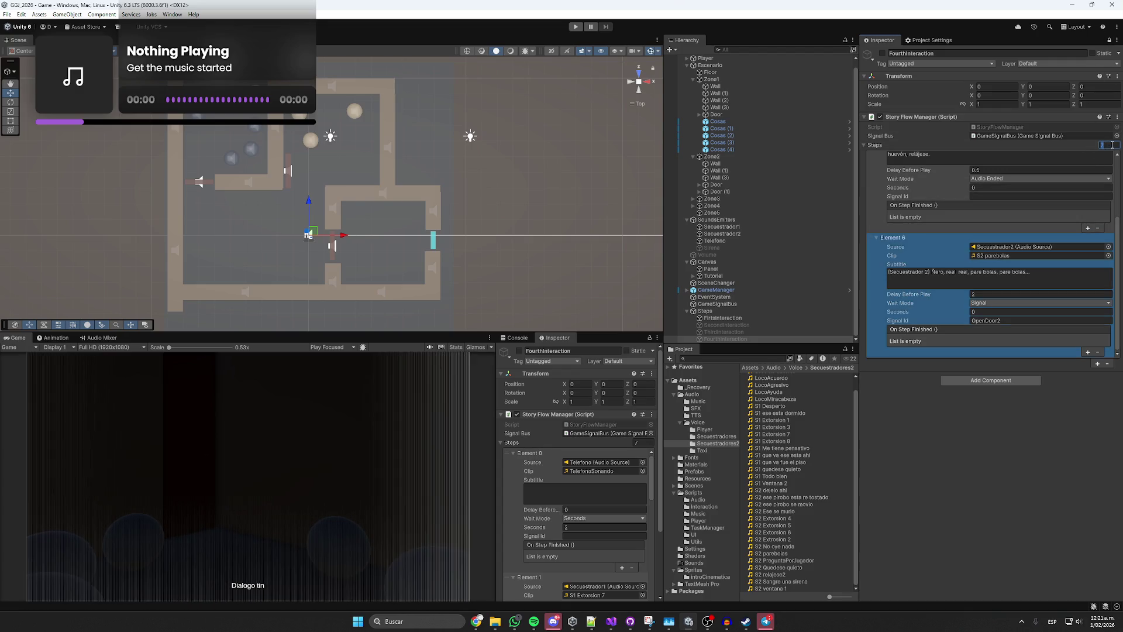
pyautogui.press('Return')
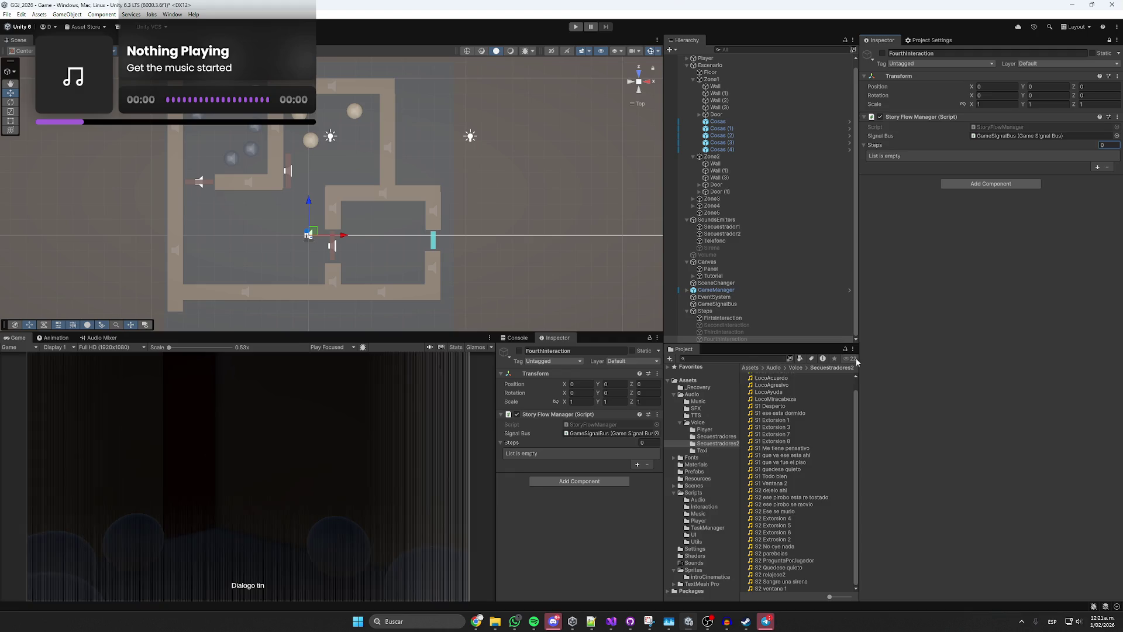
pyautogui.scroll(1, 830, 426)
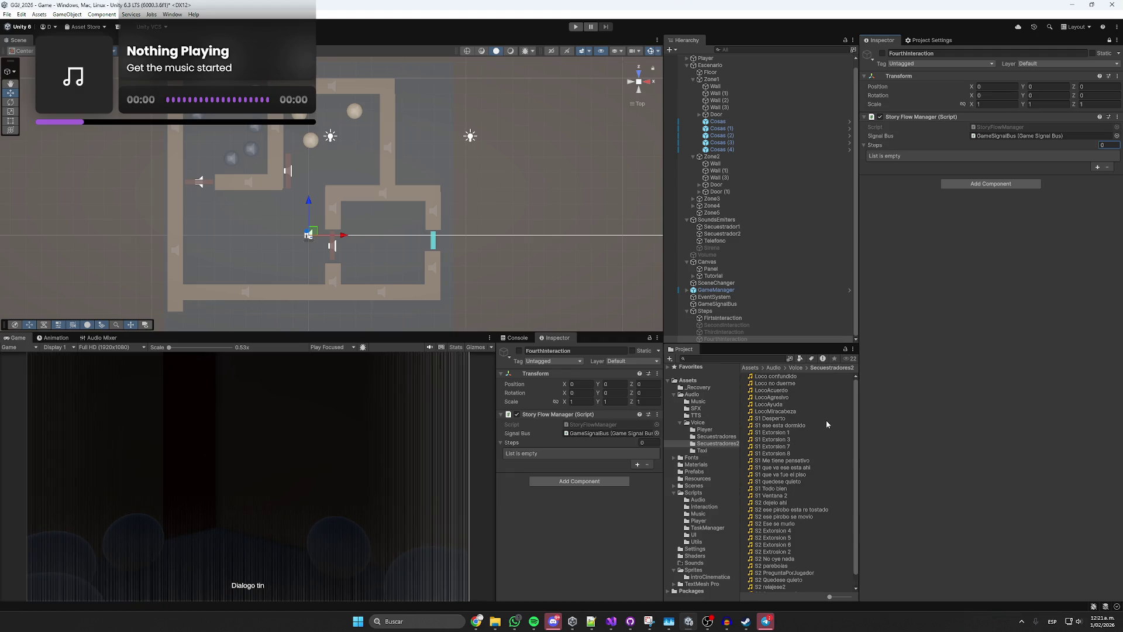
pyautogui.scroll(-1, 826, 424)
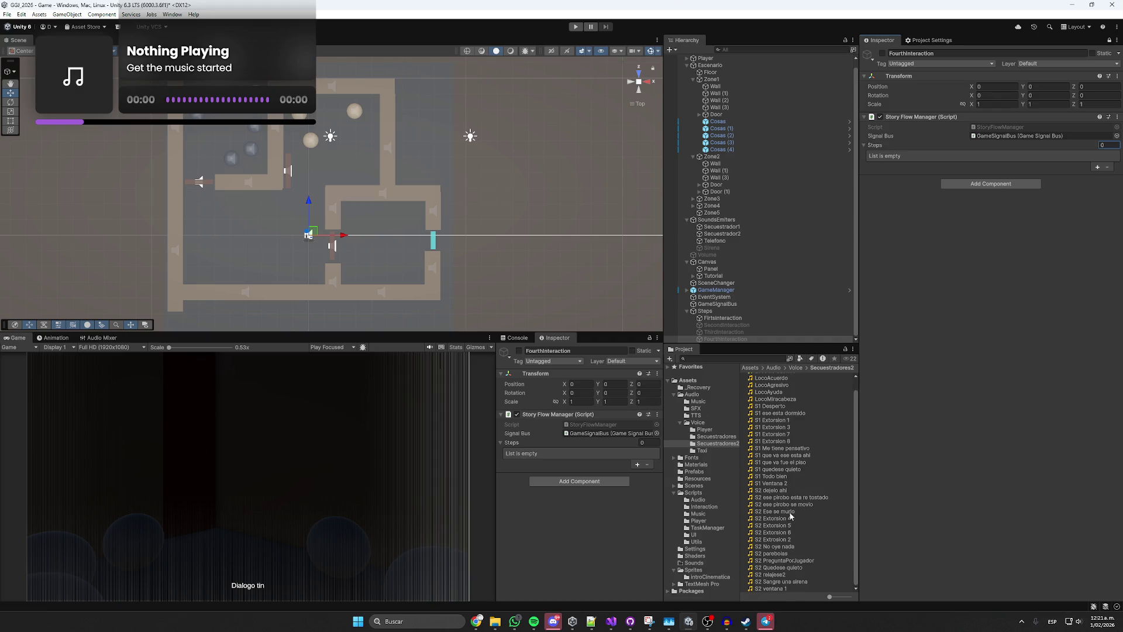
pyautogui.click(1098, 167)
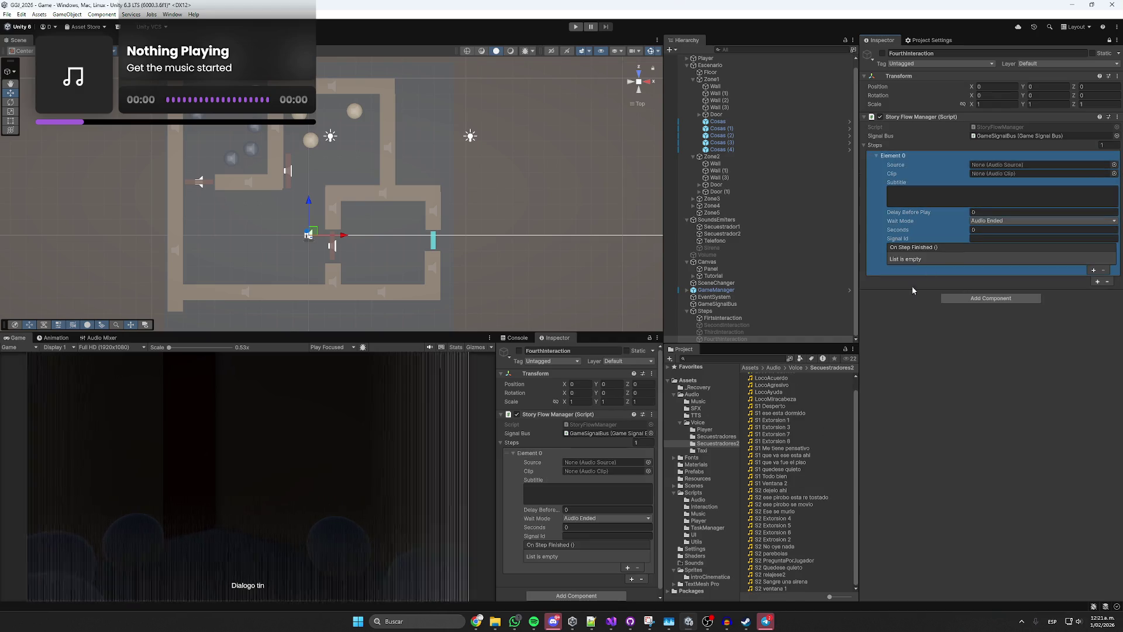
# Preview S2 ventana 1, then assign it as Element 0's clip with Secuestrador2 as source.
pyautogui.click(778, 589)
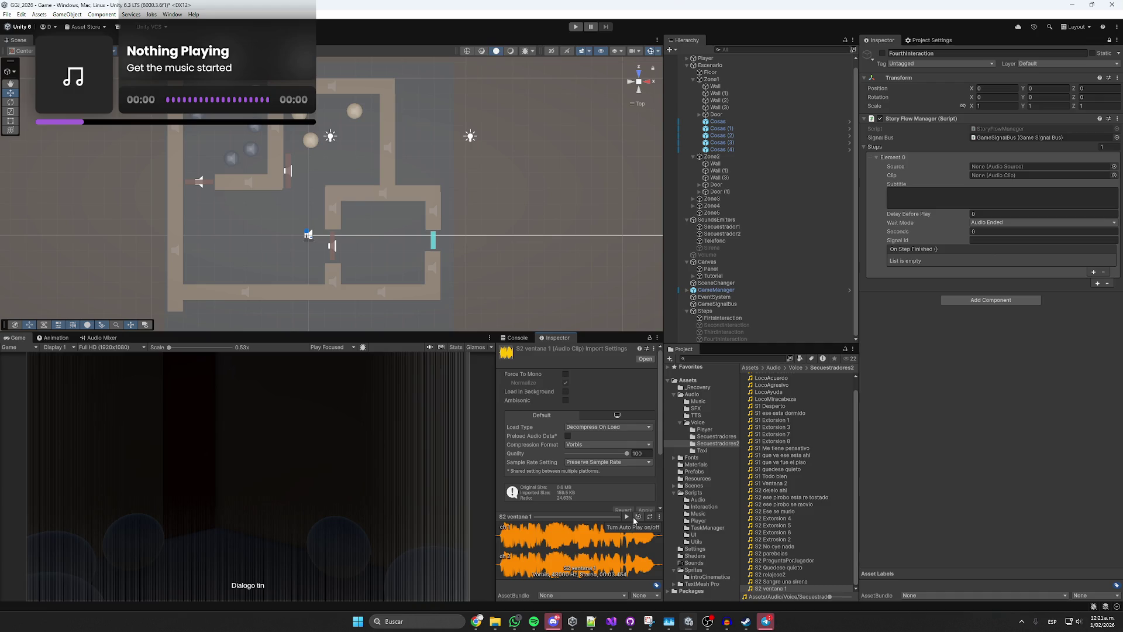
pyautogui.click(636, 517)
pyautogui.moveTo(798, 586)
pyautogui.mouseDown()
pyautogui.moveTo(907, 416)
pyautogui.moveTo(882, 223)
pyautogui.moveTo(999, 174)
pyautogui.mouseUp()
pyautogui.moveTo(757, 233)
pyautogui.mouseDown()
pyautogui.moveTo(749, 226)
pyautogui.moveTo(819, 231)
pyautogui.moveTo(966, 169)
pyautogui.moveTo(998, 168)
pyautogui.mouseUp()
# Paste the saved '(Secuestrador 2) Dejelo ahí, ahorita miramos; todo bien.' line into the subtitle.
pyautogui.click(954, 200)
pyautogui.press('super+v')
pyautogui.scroll(-10, 998, 528)
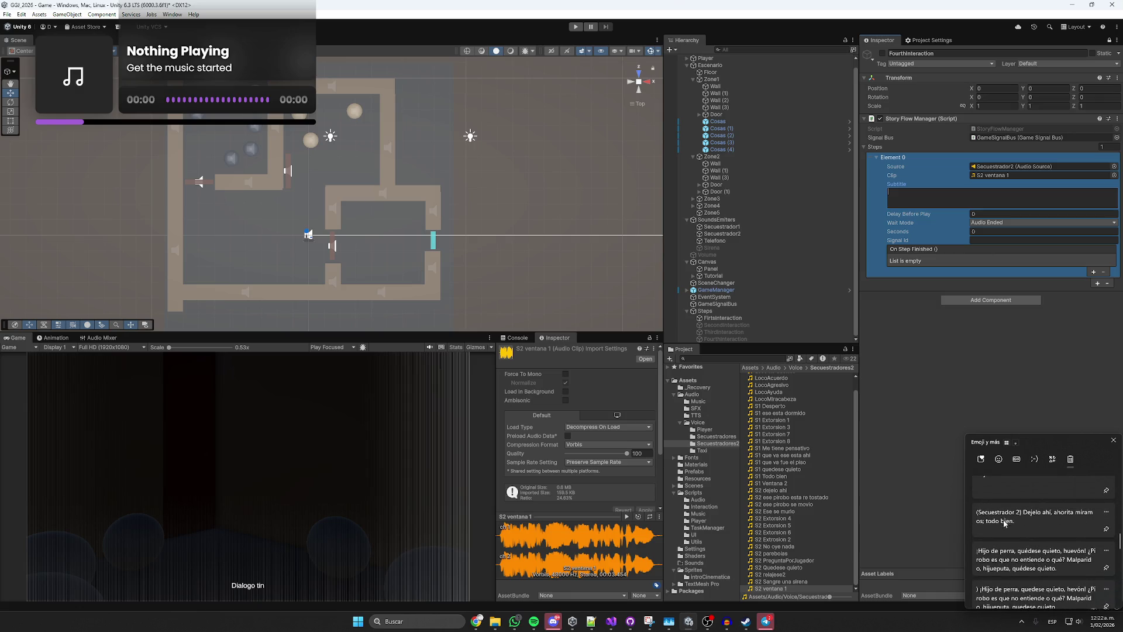
pyautogui.click(1005, 521)
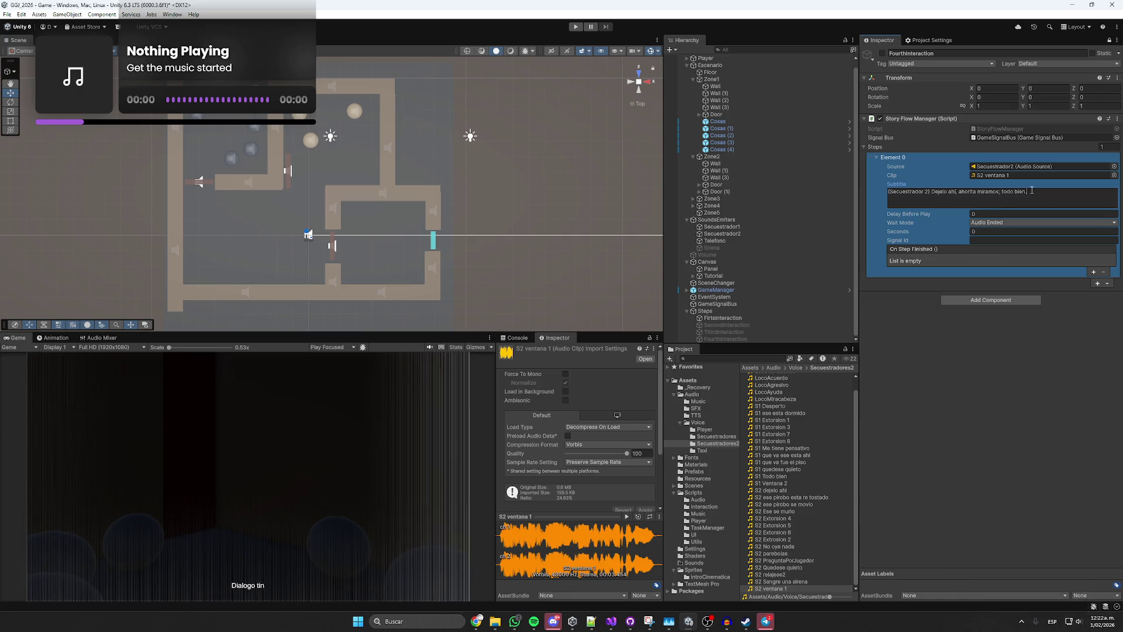
# Rewrite Element 0's subtitle after the speaker tag, starting 'Ñero, está', checking against the clip.
pyautogui.moveTo(1028, 191); pyautogui.dragTo(934, 192)
pyautogui.press('BackSpace')
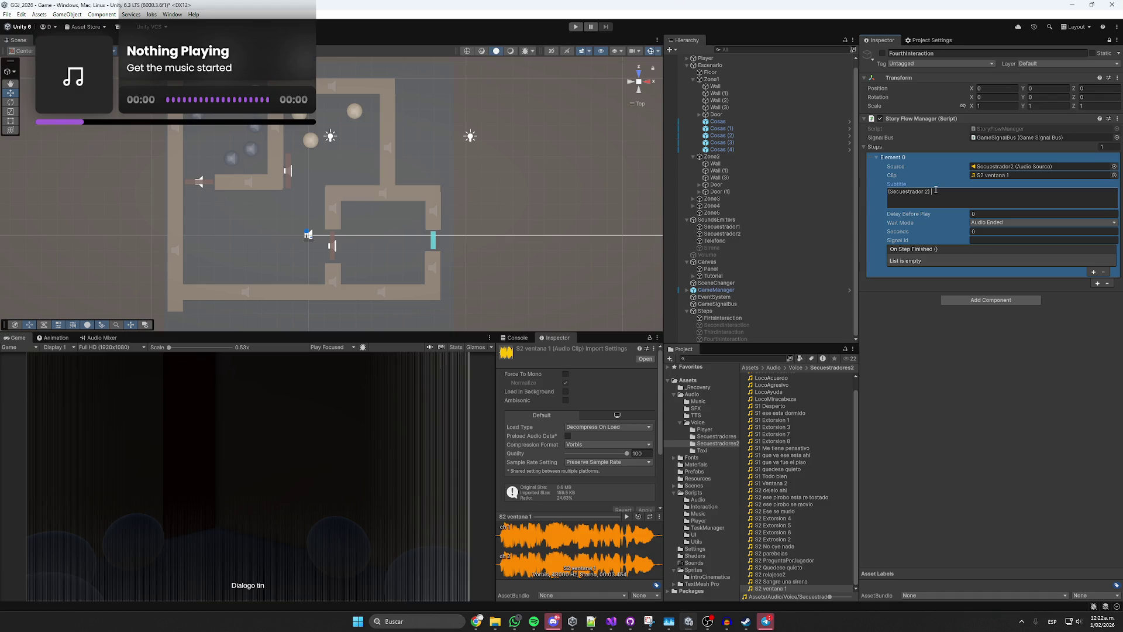
pyautogui.tripleClick(949, 197)
pyautogui.click(959, 196)
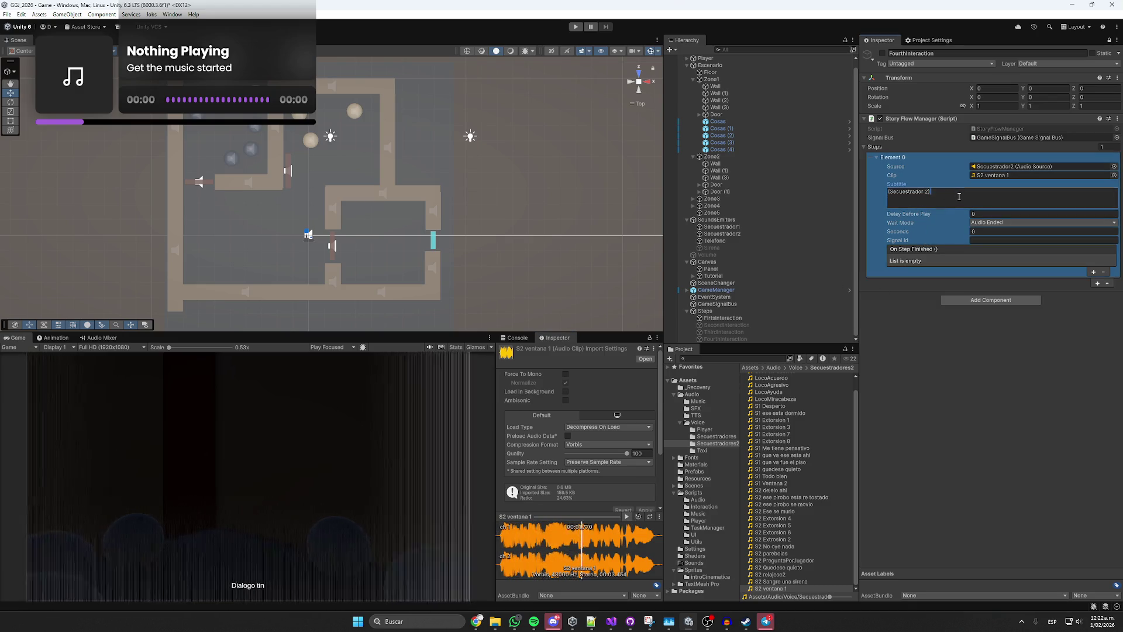
pyautogui.write(' Ñero')
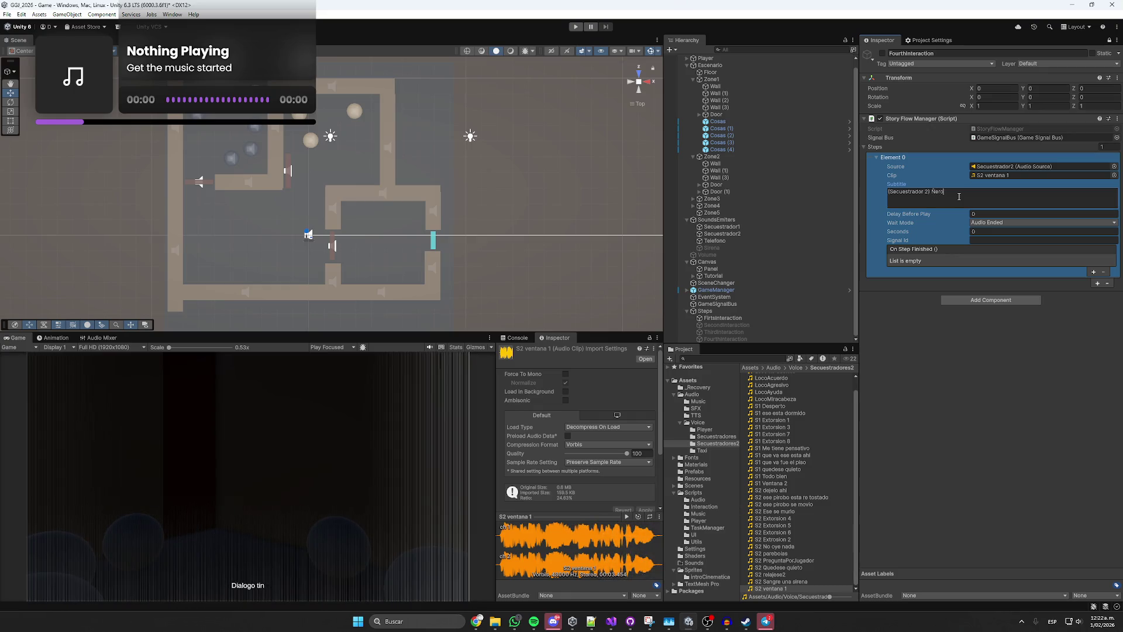
pyautogui.write(', está haciendo severo frío, sang')
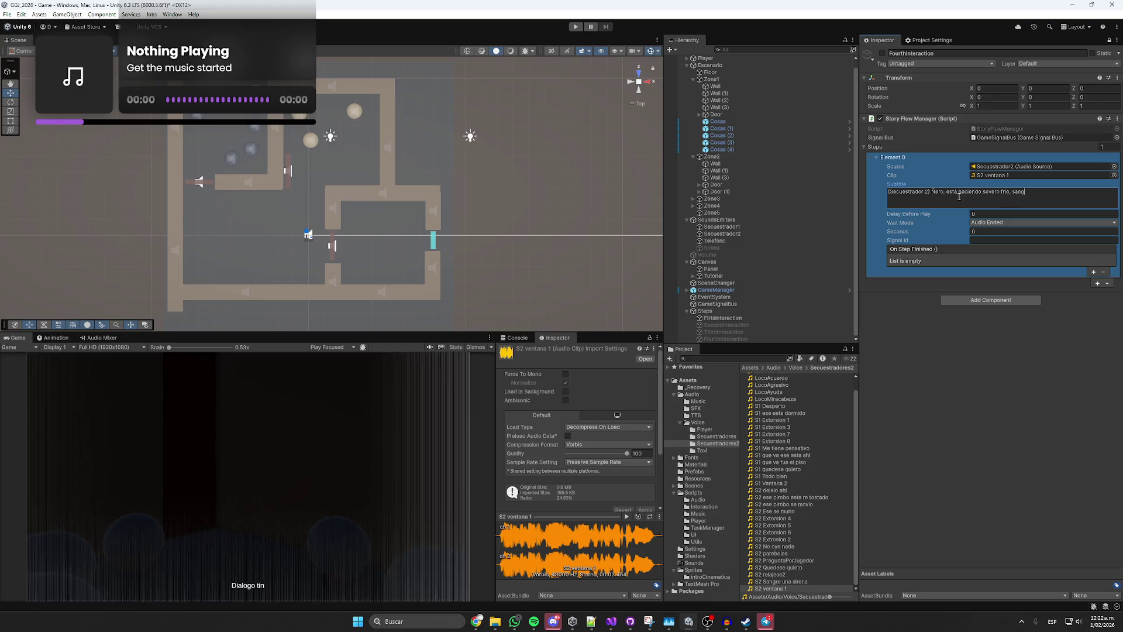
pyautogui.write('re. Cier')
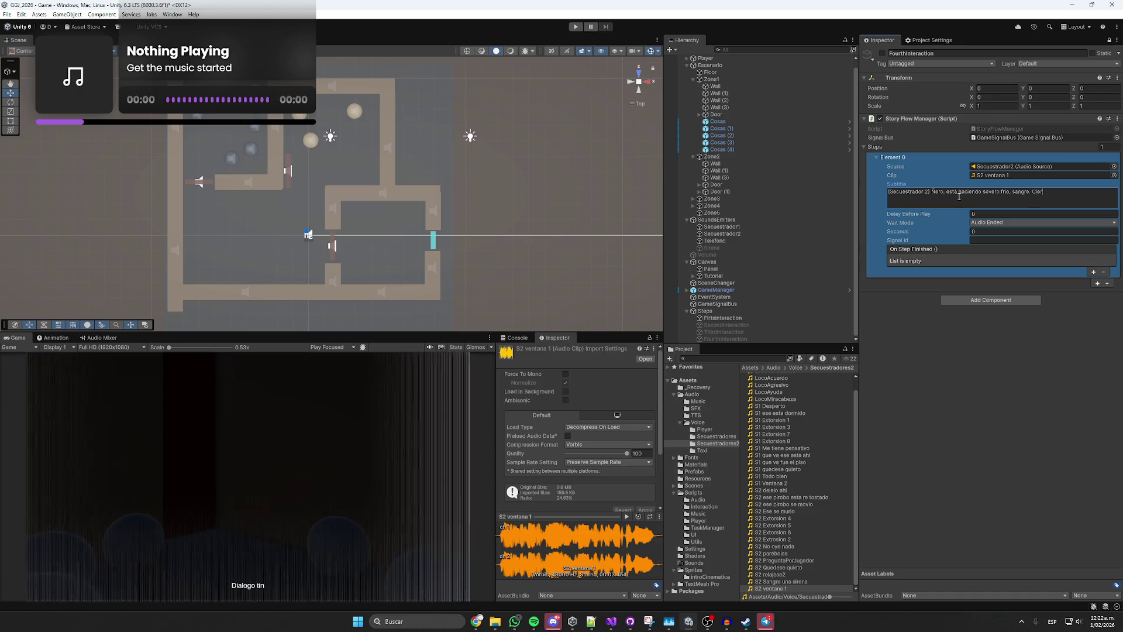
pyautogui.write('re esa mierda, huevón.')
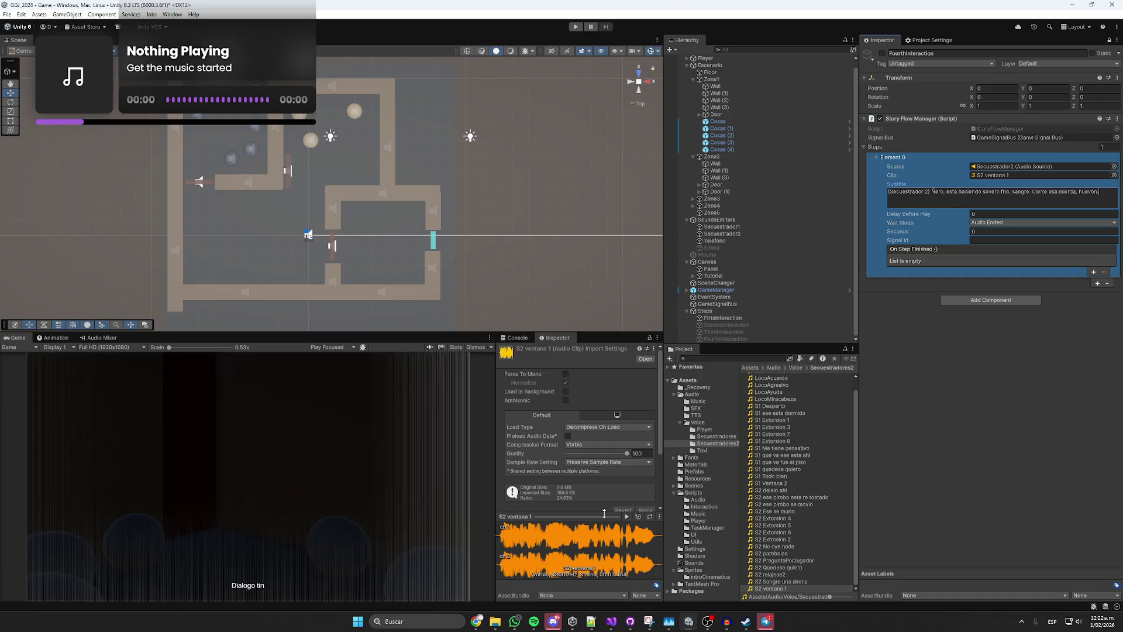
pyautogui.click(623, 517)
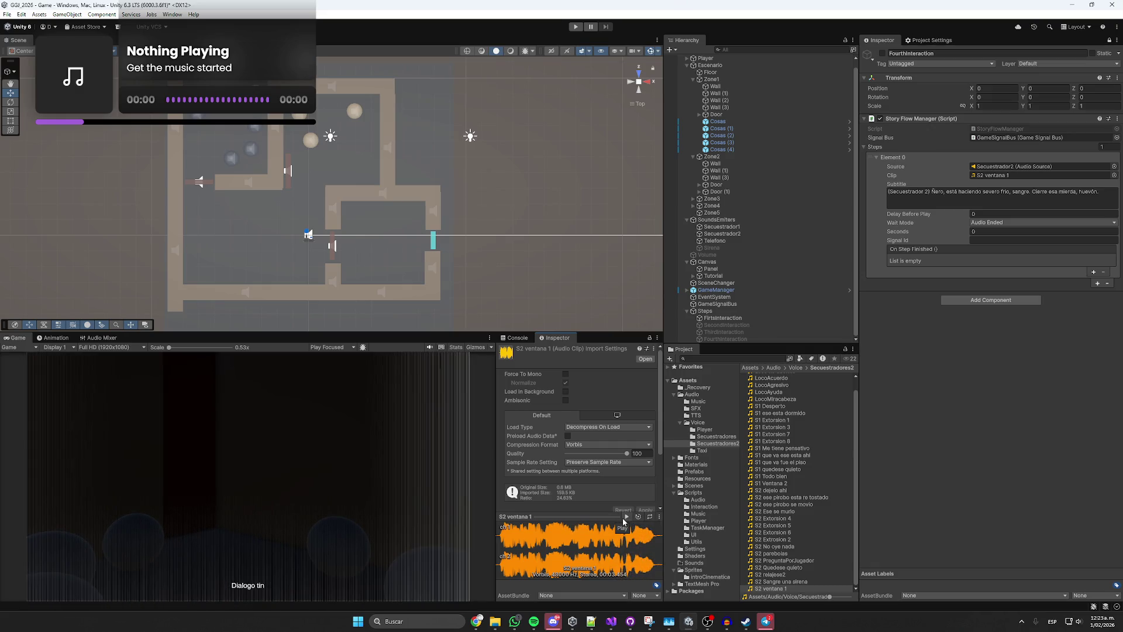
# Set Element 0's delay before play to 1.5 and add a second step.
pyautogui.click(992, 224)
pyautogui.click(989, 214)
pyautogui.write('1.5')
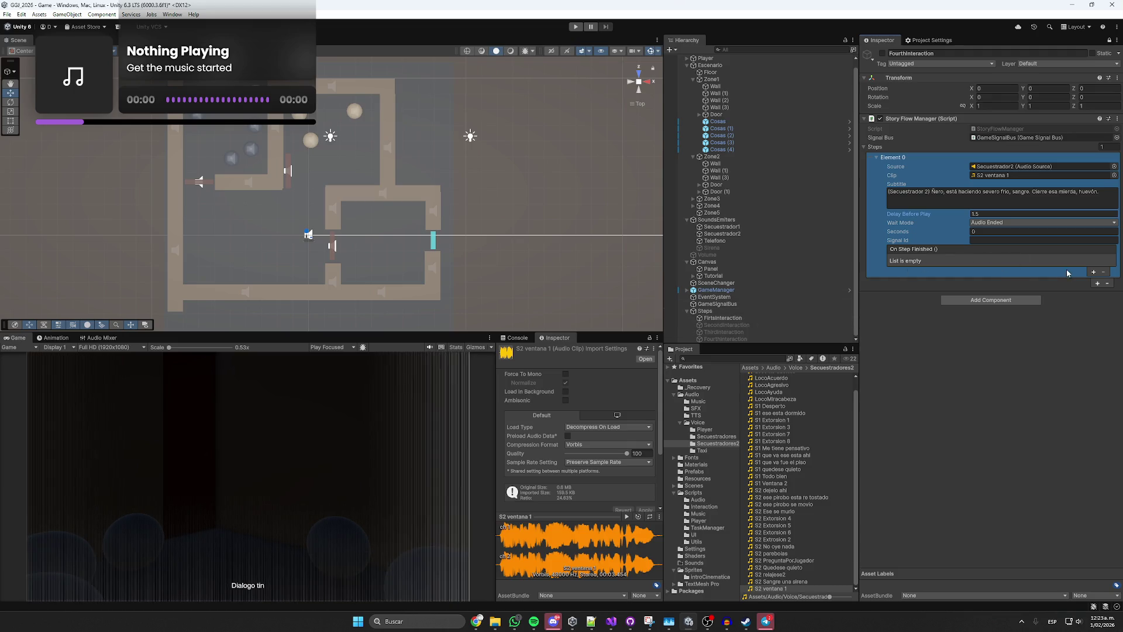
pyautogui.click(1093, 273)
pyautogui.scroll(-3, 1009, 271)
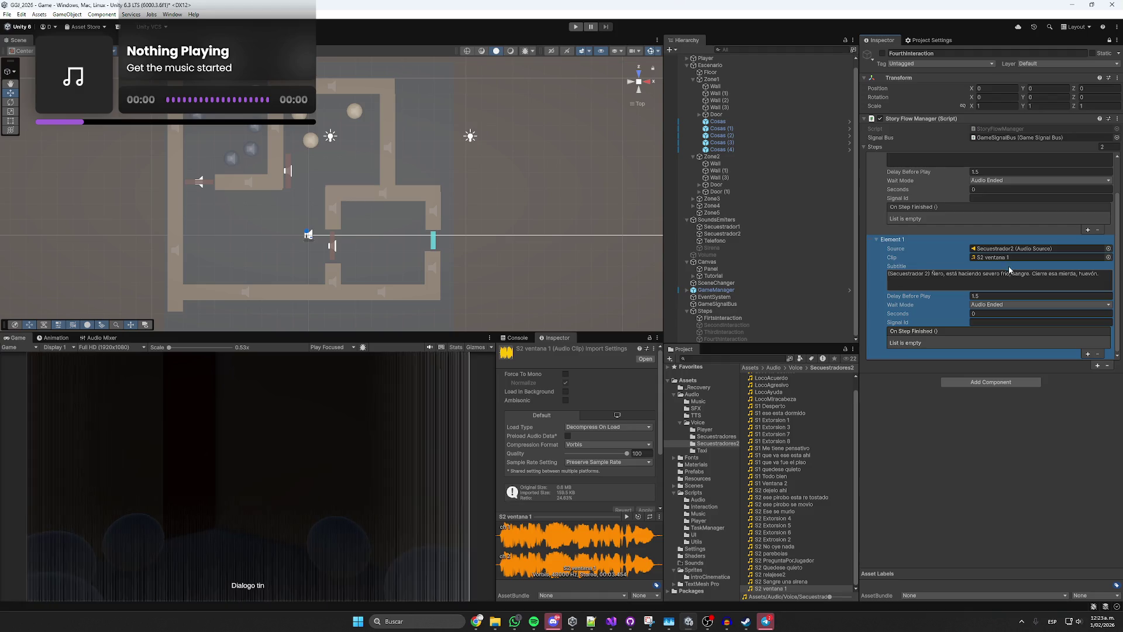
# Set Element 1's source to Secuestrador1 and its clip to S1 Ventana 2, previewing it.
pyautogui.click(996, 249)
pyautogui.moveTo(995, 252); pyautogui.dragTo(1000, 255)
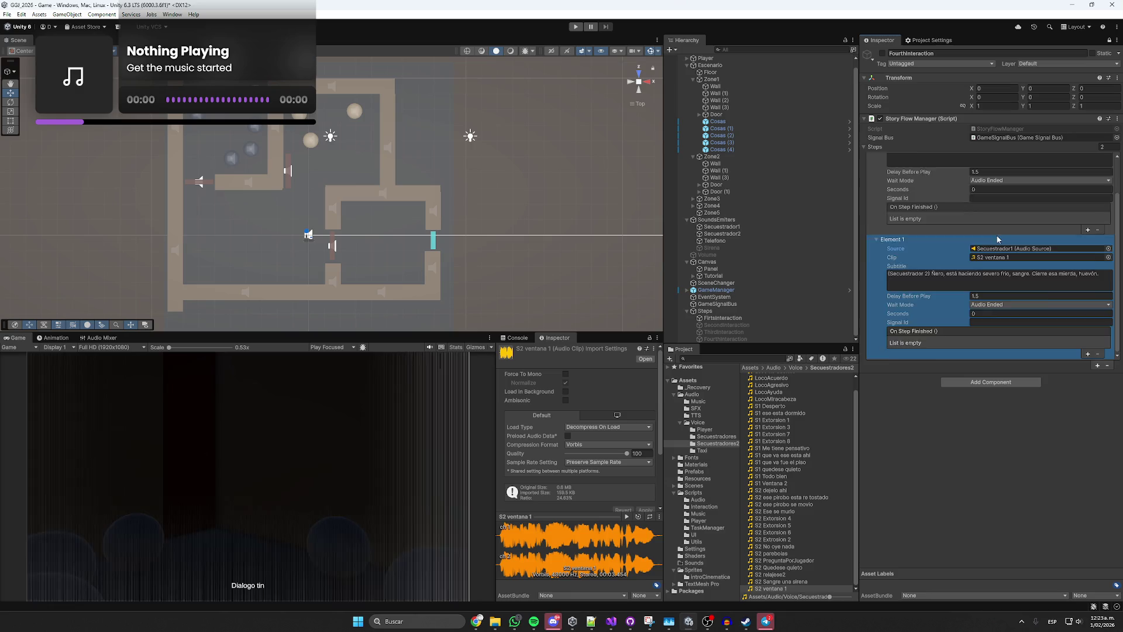
pyautogui.scroll(3, 1007, 261)
pyautogui.click(992, 177)
pyautogui.click(1005, 247)
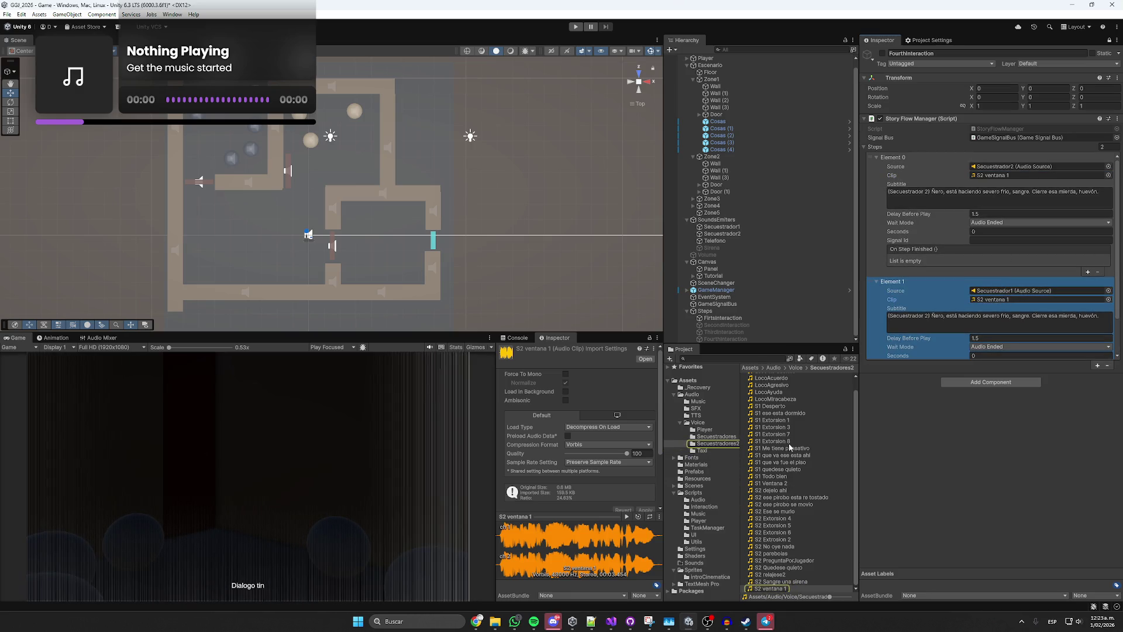
pyautogui.moveTo(772, 484)
pyautogui.mouseDown()
pyautogui.moveTo(954, 394)
pyautogui.moveTo(1001, 303)
pyautogui.mouseUp()
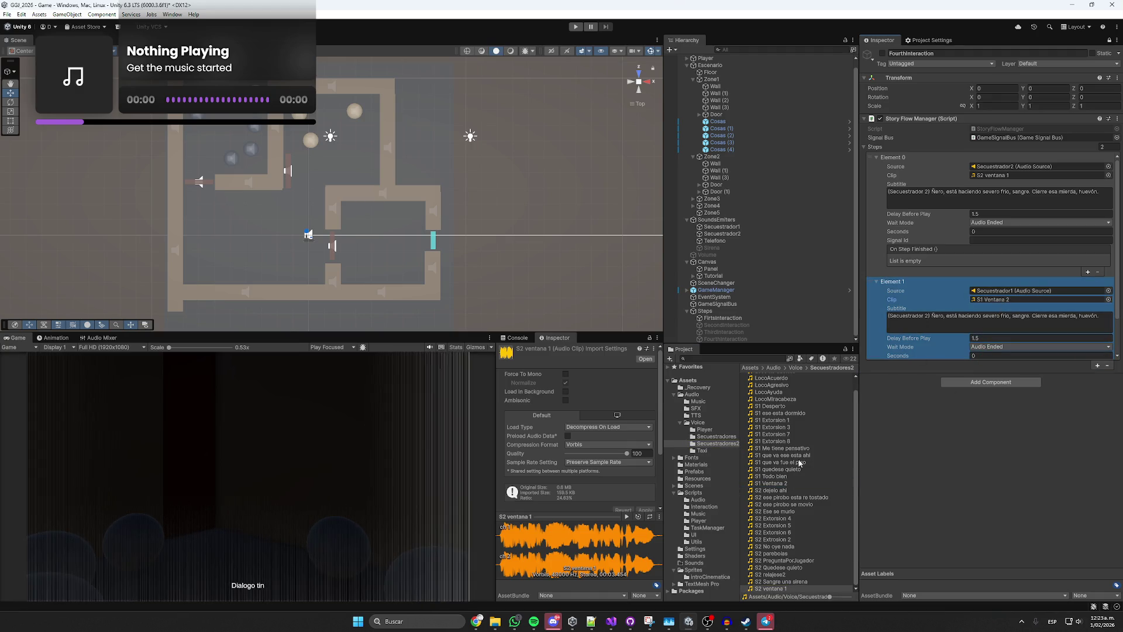
pyautogui.click(988, 300)
pyautogui.click(772, 483)
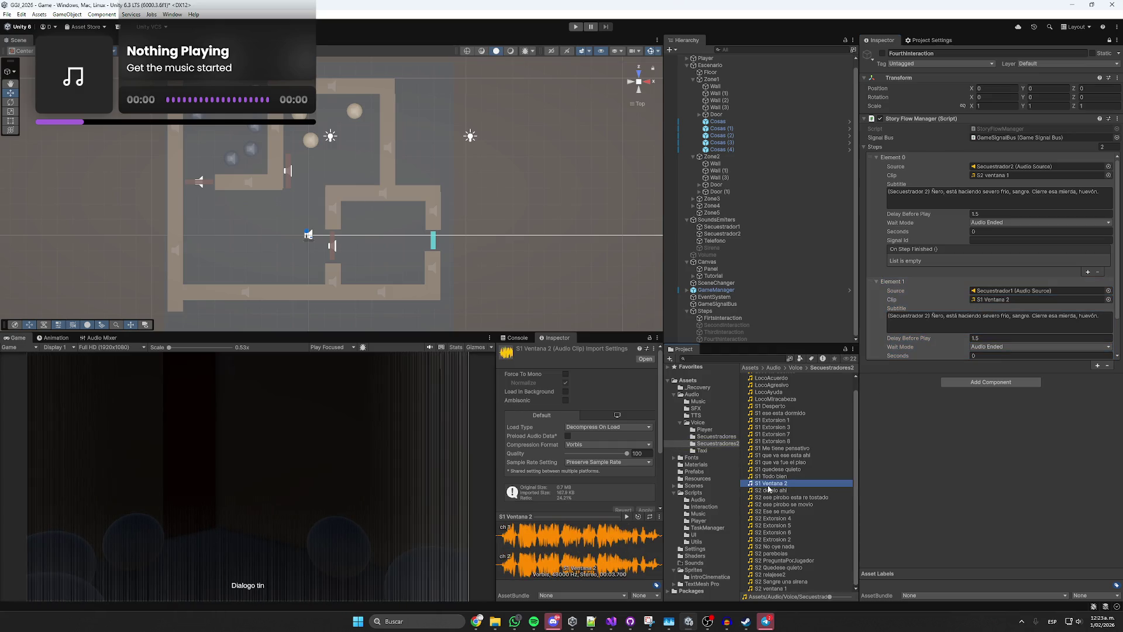
pyautogui.click(628, 514)
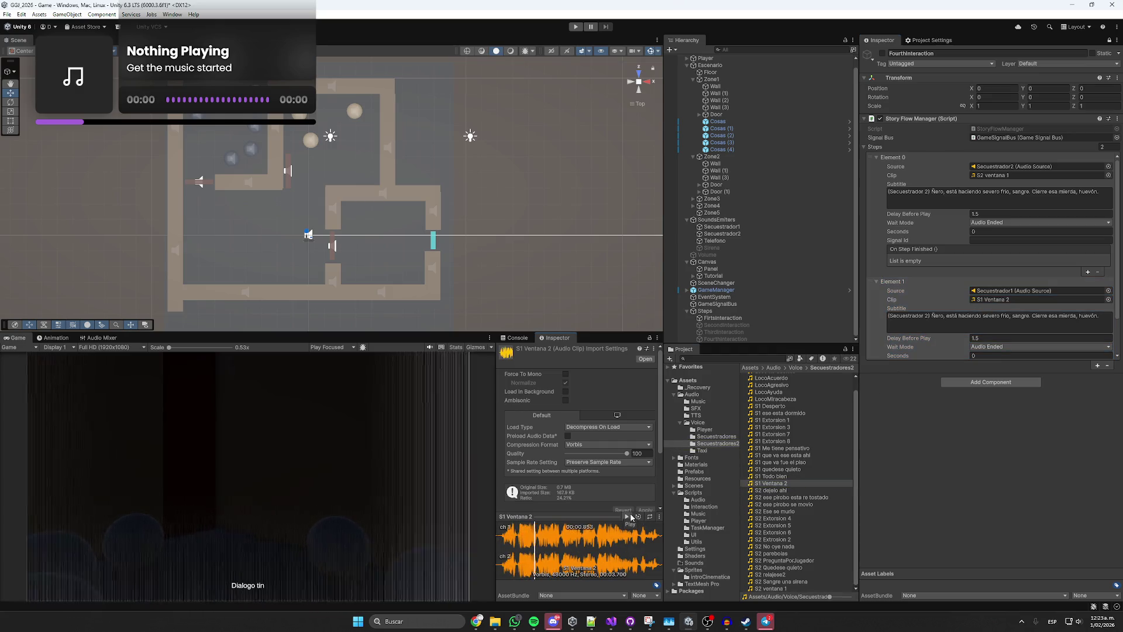
# Transcribe the clip into Element 1's subtitle, starting '(Secuestrador 1) ¡Que va, pirobo!'.
pyautogui.click(931, 322)
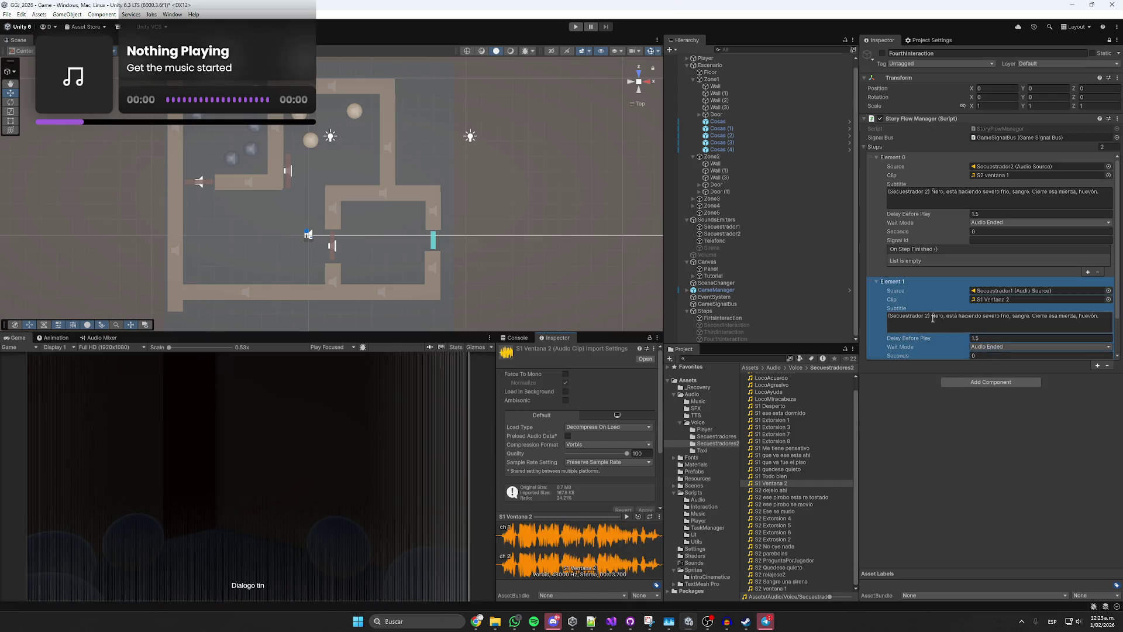
pyautogui.moveTo(932, 318); pyautogui.dragTo(1100, 319)
pyautogui.hotkey('ctrl', 'c')
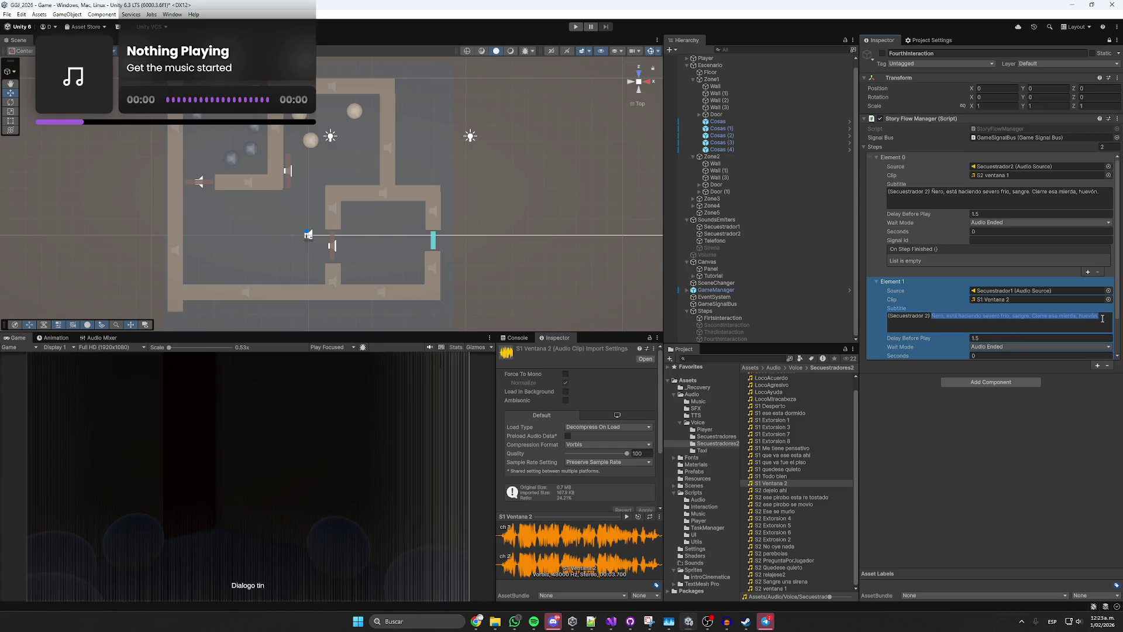
pyautogui.press('BackSpace')
pyautogui.press('BackSpace')
pyautogui.press('BackSpace')
pyautogui.write('1)')
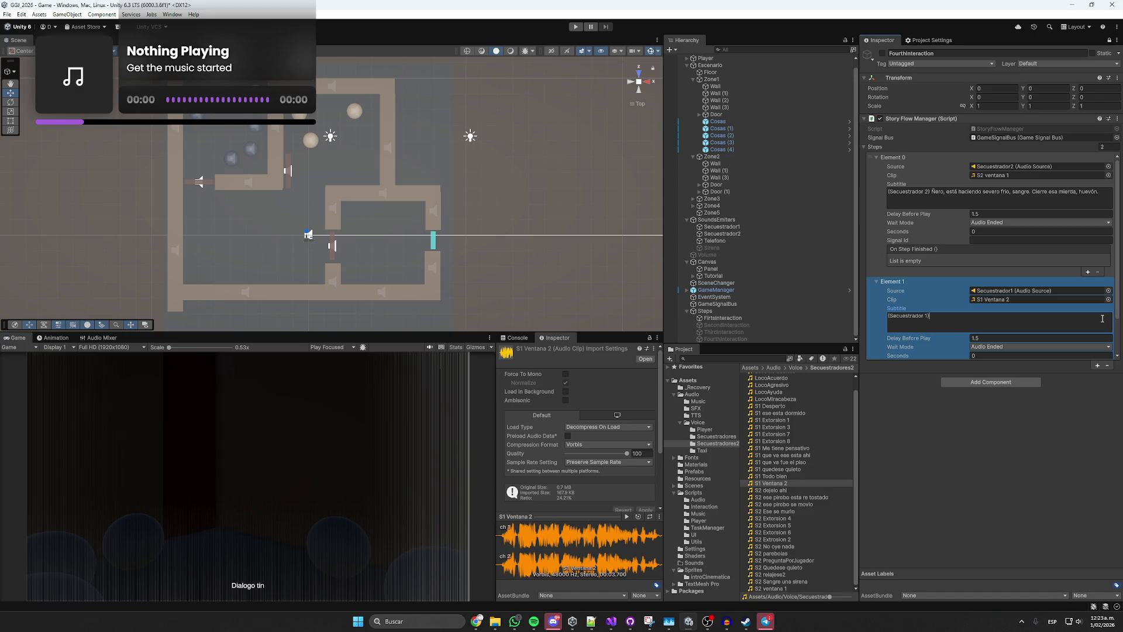
pyautogui.click(627, 517)
pyautogui.click(961, 318)
pyautogui.write('¿')
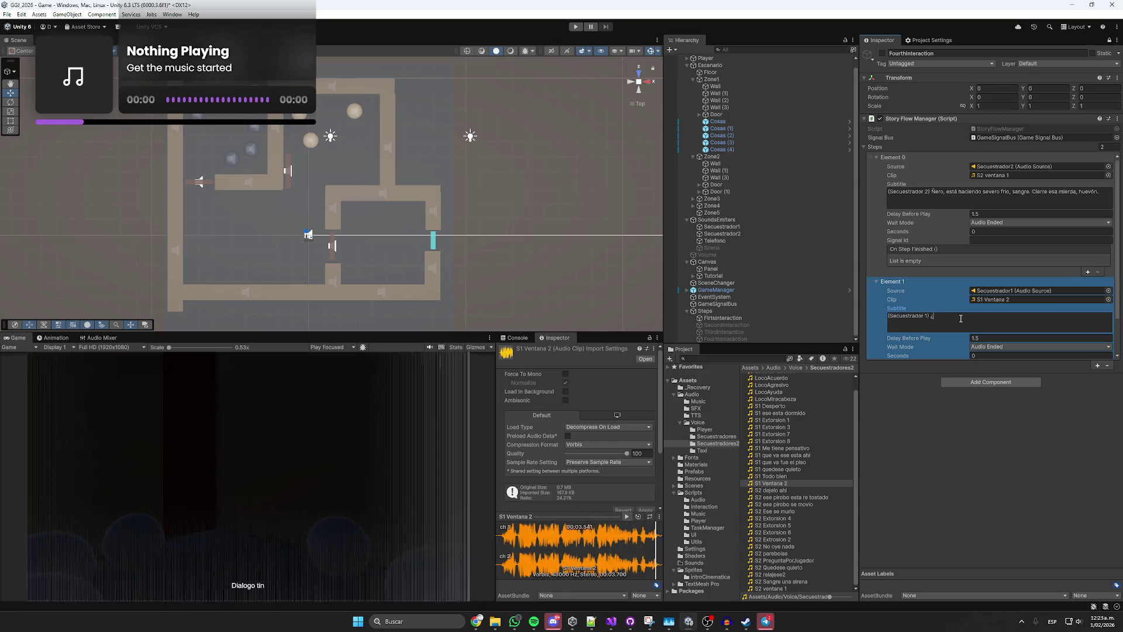
pyautogui.write('¡Q')
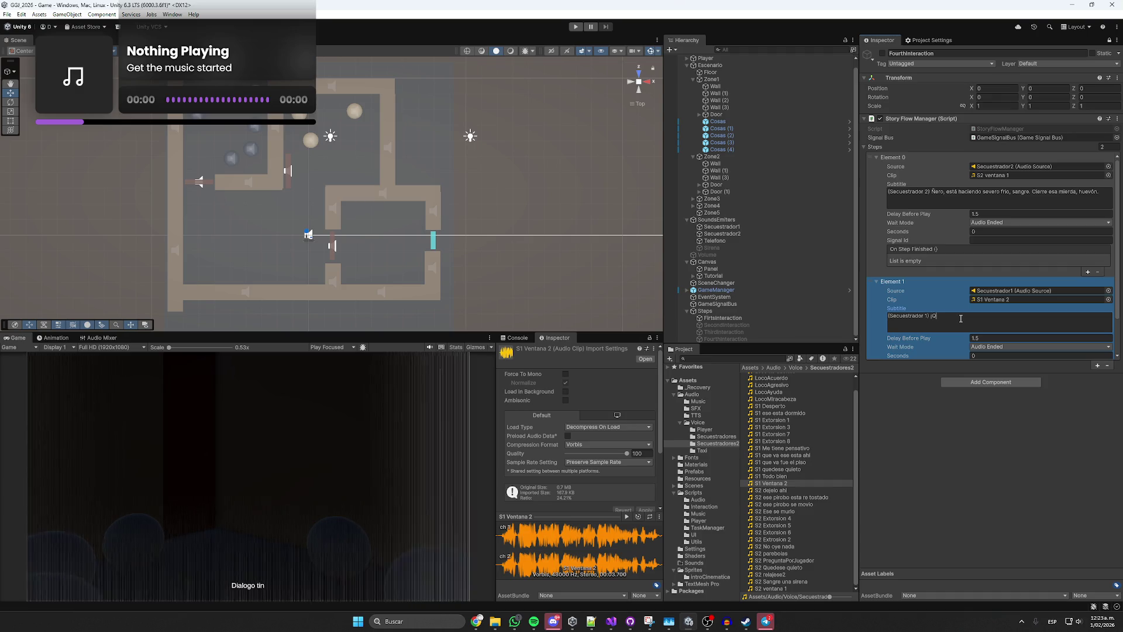
pyautogui.write('ue va, pirobo! Yo tengo es')
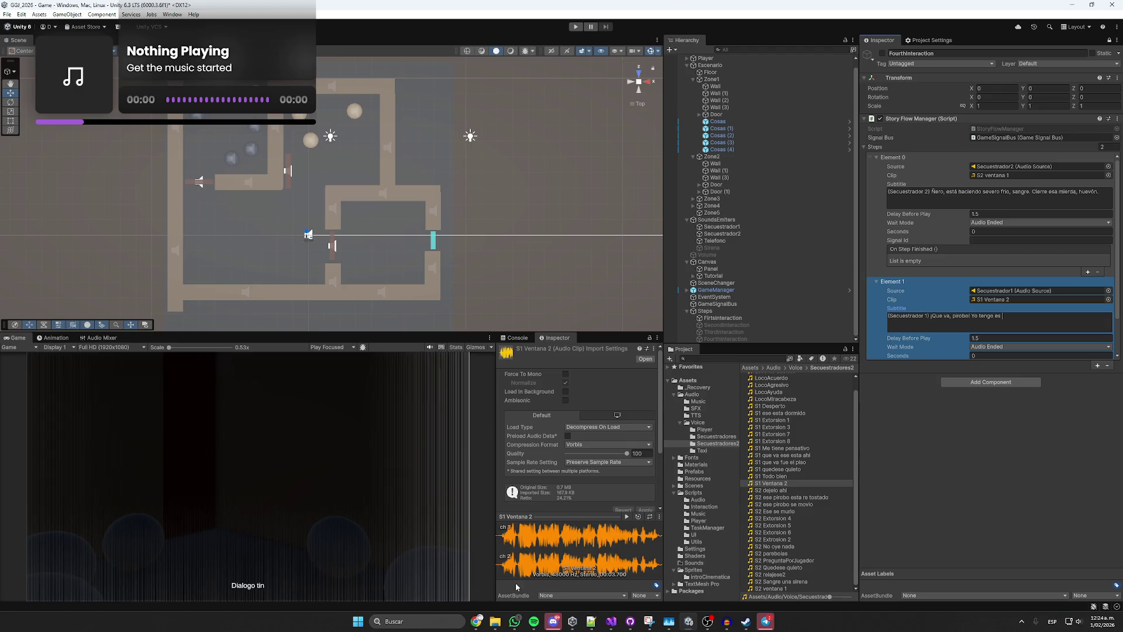
pyautogui.click(625, 518)
pyautogui.write('vera calor')
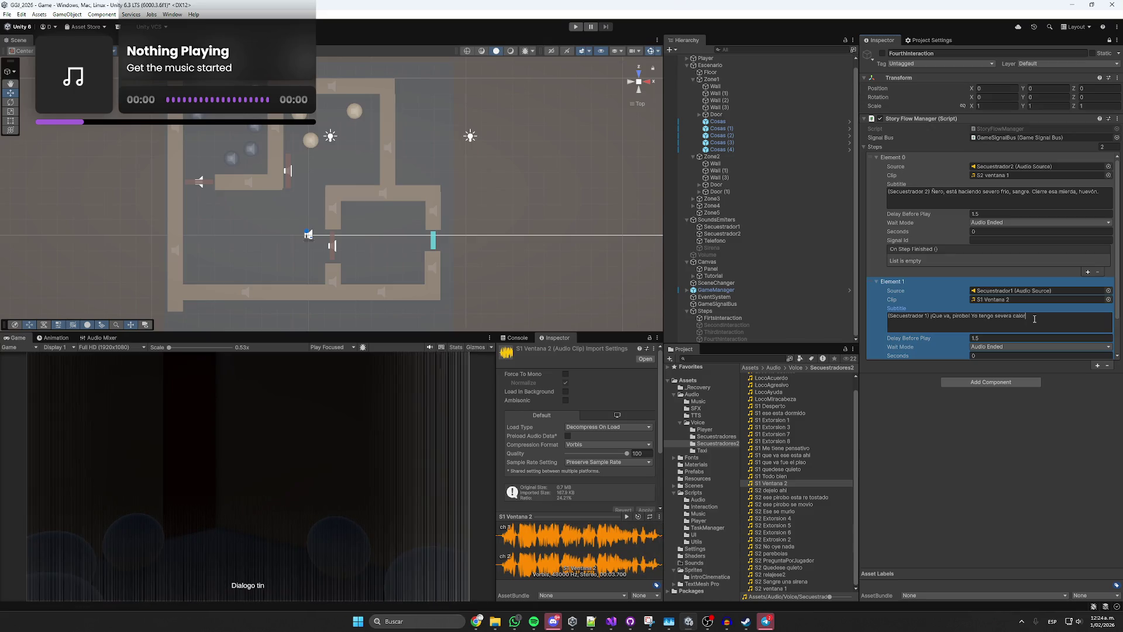
pyautogui.write(', ahor')
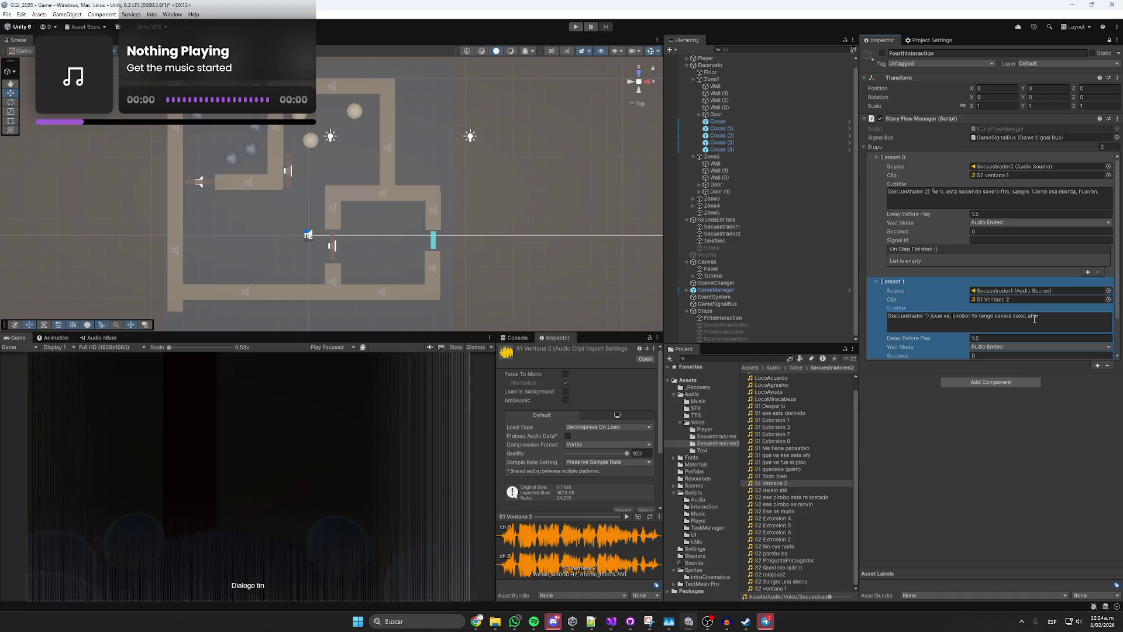
pyautogui.write('a mie')
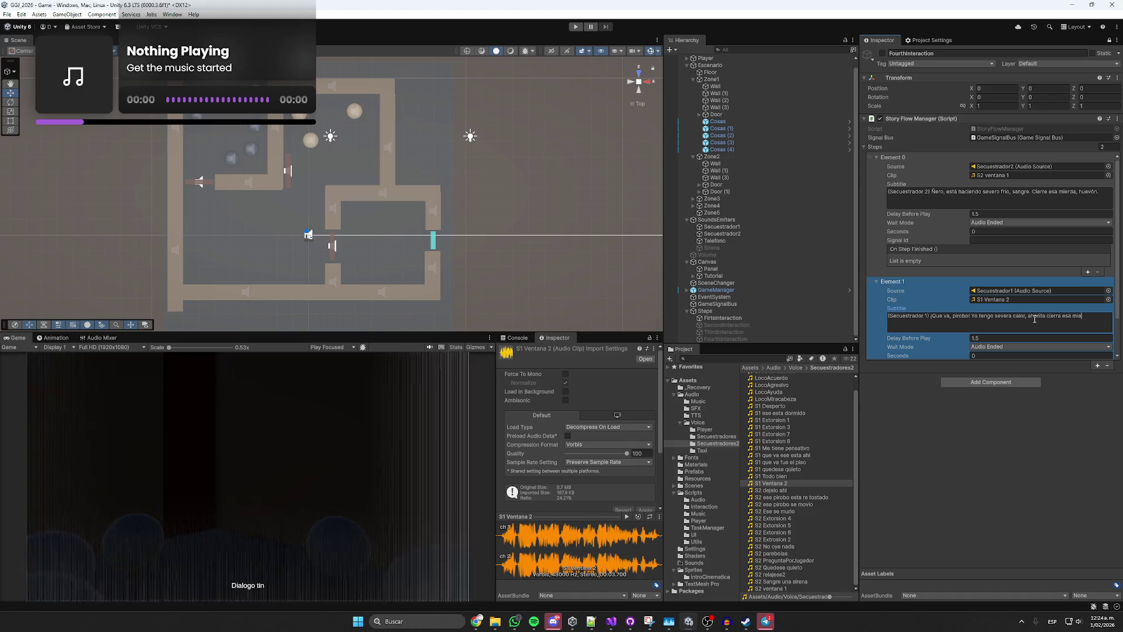
pyautogui.write('rda, pri')
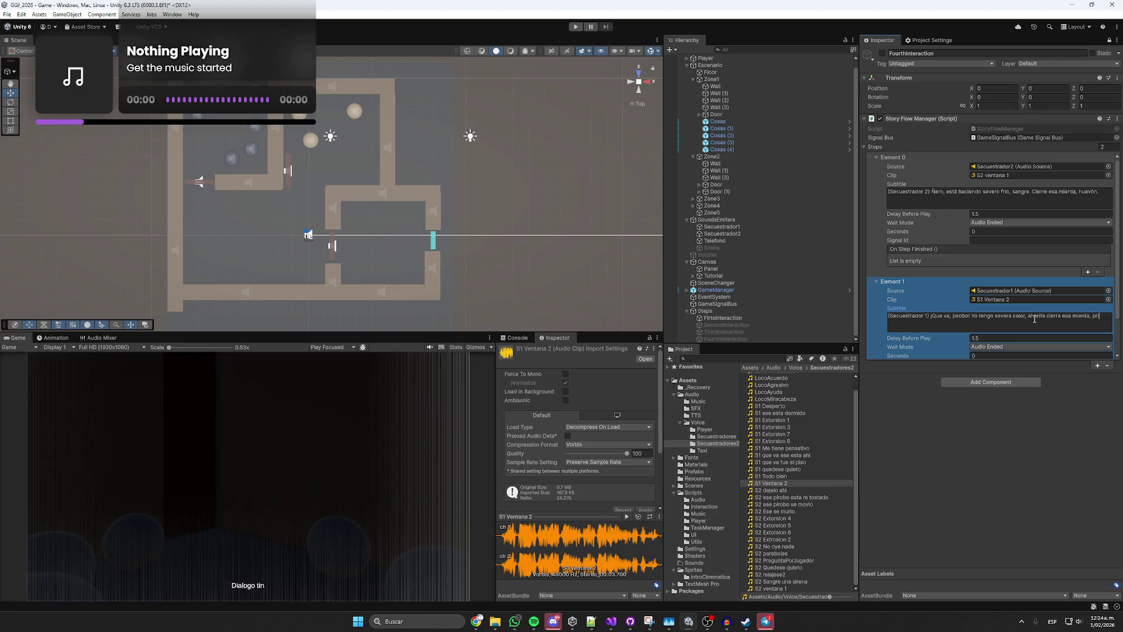
pyautogui.press('BackSpace')
pyautogui.press('BackSpace')
pyautogui.write('irobo.')
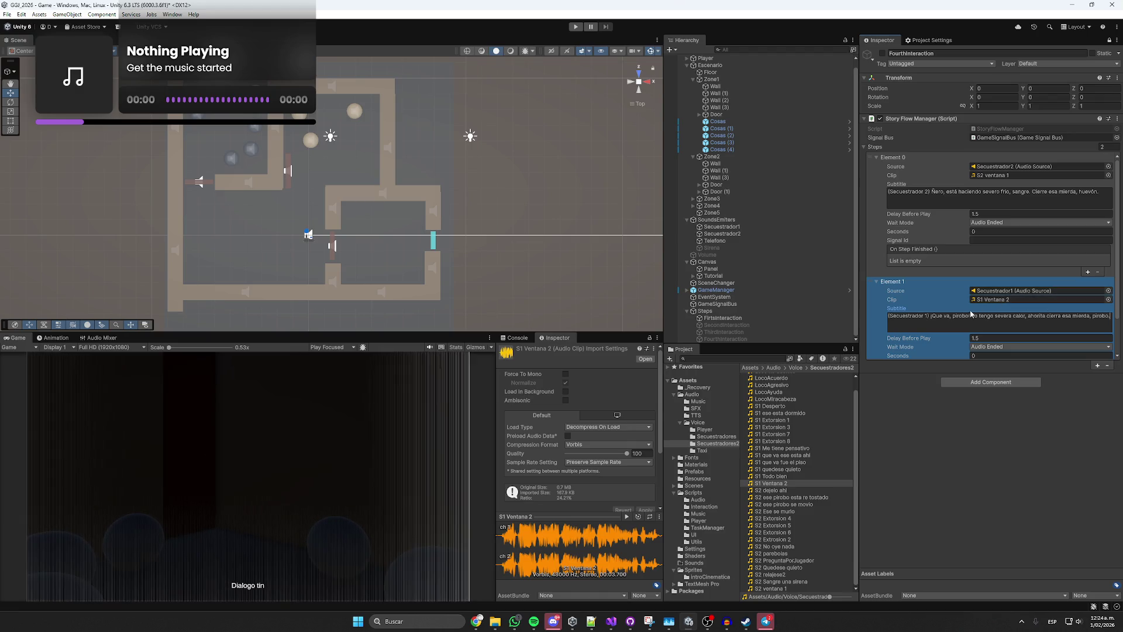
pyautogui.click(936, 194)
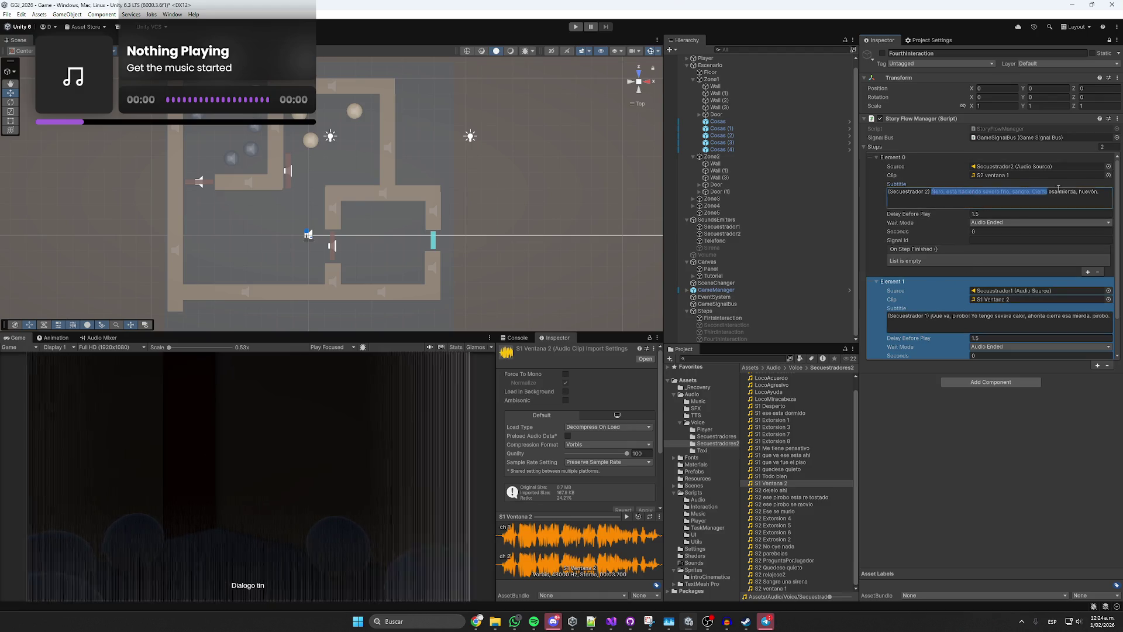
# Spell-check Element 0's subtitle in Corrector ortográfico, accept 'frío', and paste it back.
pyautogui.click(477, 621)
pyautogui.click(460, 605)
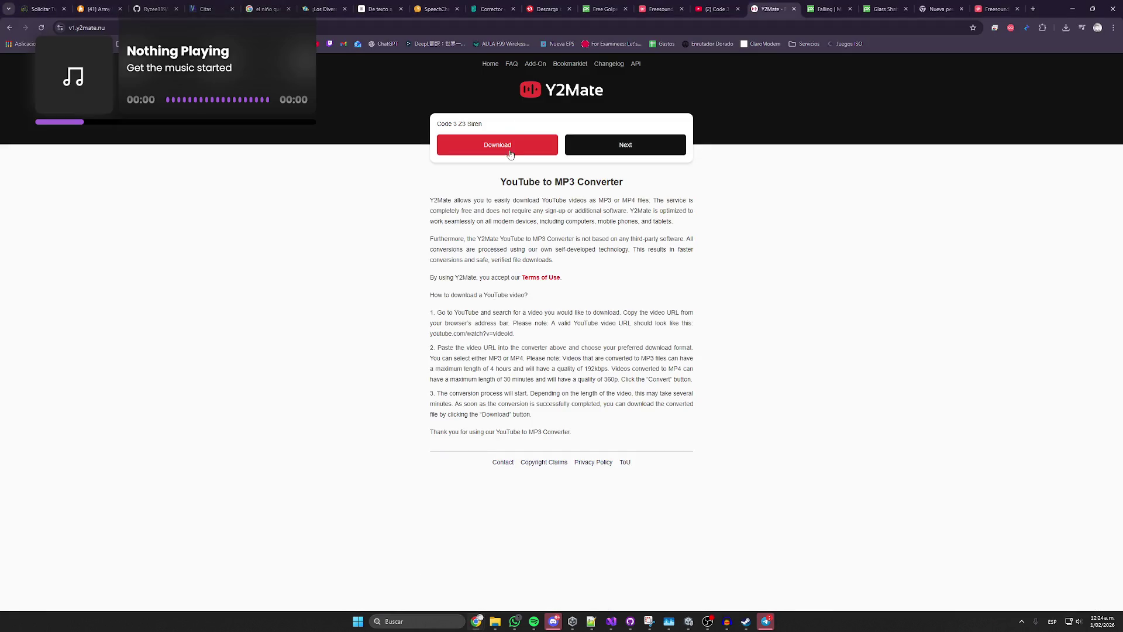
pyautogui.click(491, 9)
pyautogui.click(415, 321)
pyautogui.hotkey('ctrl', 'a')
pyautogui.hotkey('ctrl', 'v')
pyautogui.click(360, 358)
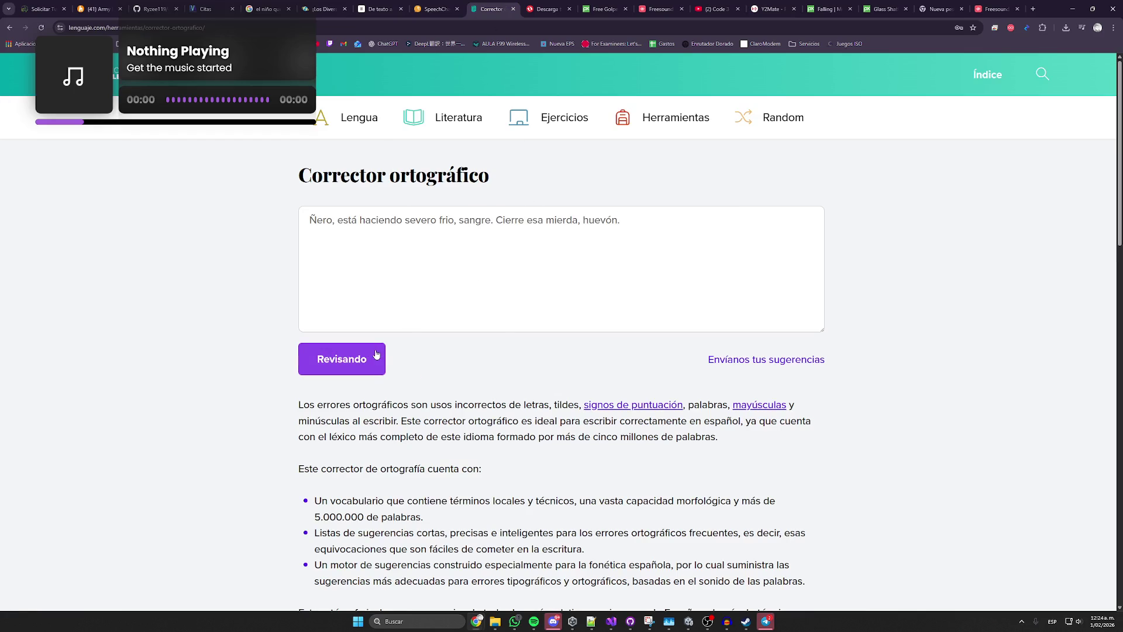
pyautogui.click(452, 228)
pyautogui.click(427, 188)
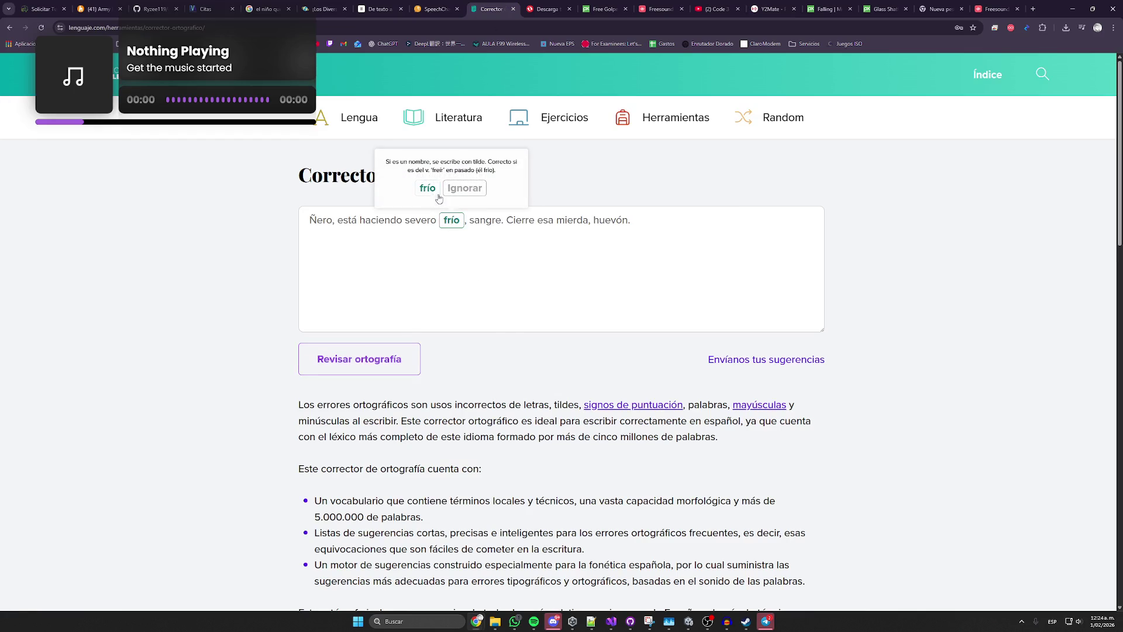
pyautogui.hotkey('ctrl', 'a')
pyautogui.hotkey('ctrl', 'c')
pyautogui.hotkey('alt', 'Tab')
pyautogui.click(1008, 197)
pyautogui.hotkey('ctrl', 'a')
pyautogui.hotkey('ctrl', 'v')
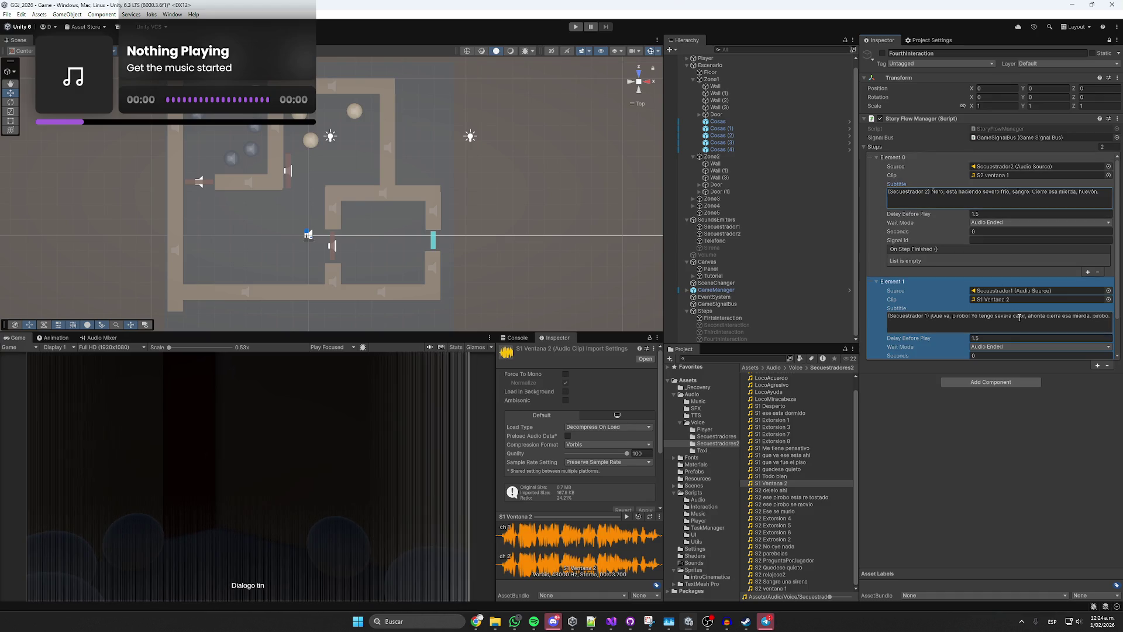
# Spell-check Element 1's subtitle and correct 'Que' to 'Qué' in Unity.
pyautogui.click(932, 315)
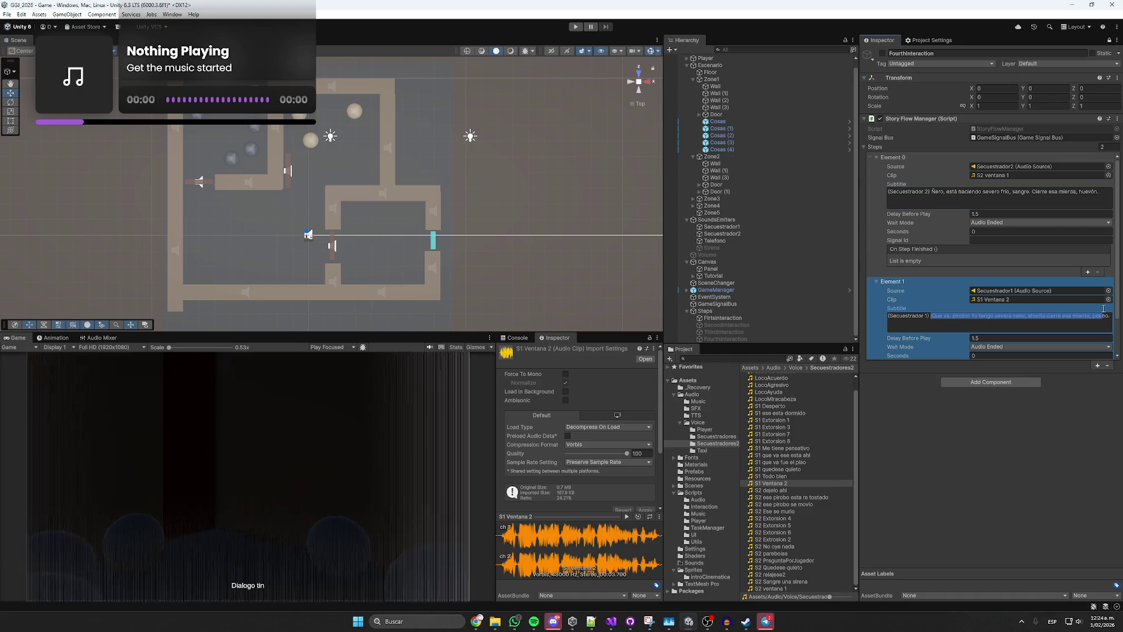
pyautogui.hotkey('alt', 'Tab')
pyautogui.hotkey('ctrl', 'a')
pyautogui.hotkey('ctrl', 'v')
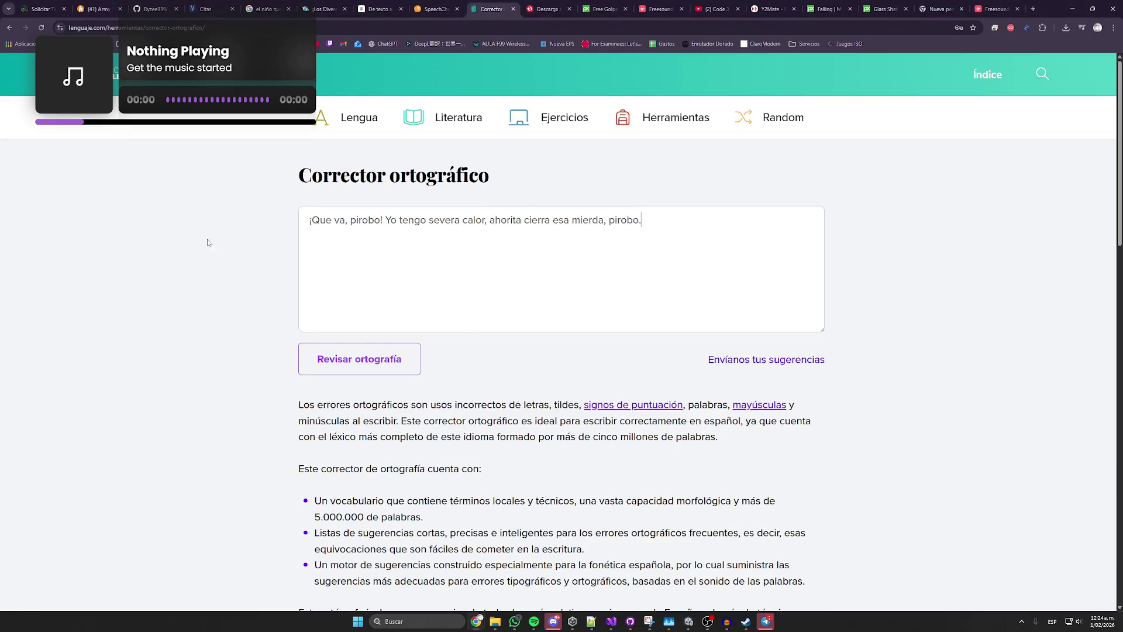
pyautogui.click(341, 359)
pyautogui.click(326, 220)
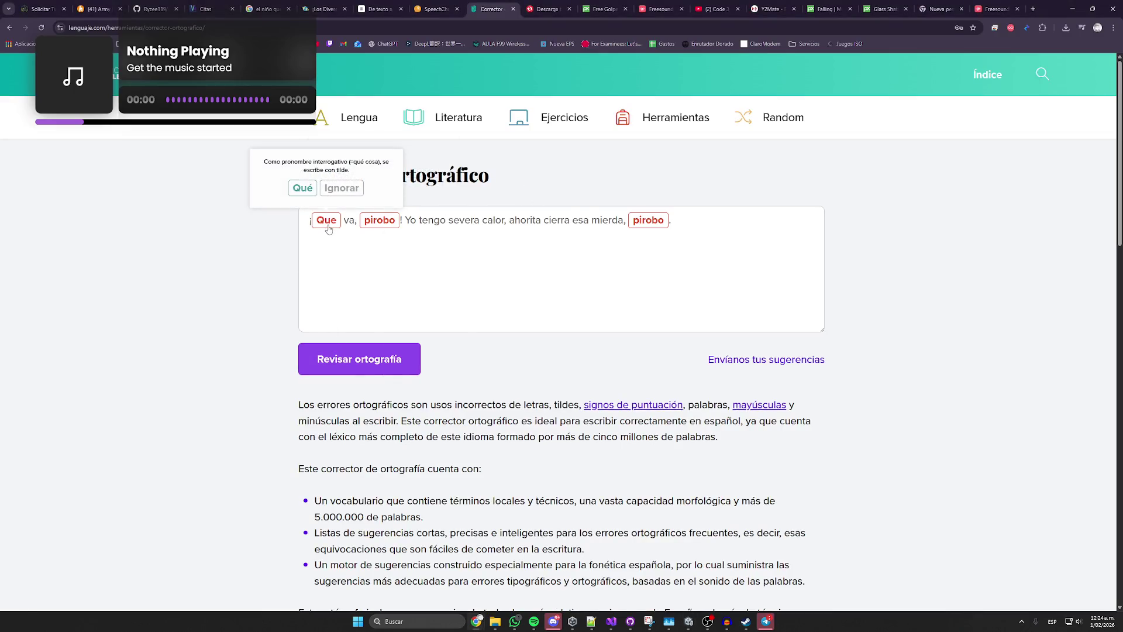
pyautogui.click(337, 188)
pyautogui.click(649, 220)
pyautogui.hotkey('alt', 'Tab')
pyautogui.click(933, 316)
pyautogui.press('BackSpace')
pyautogui.write('é')
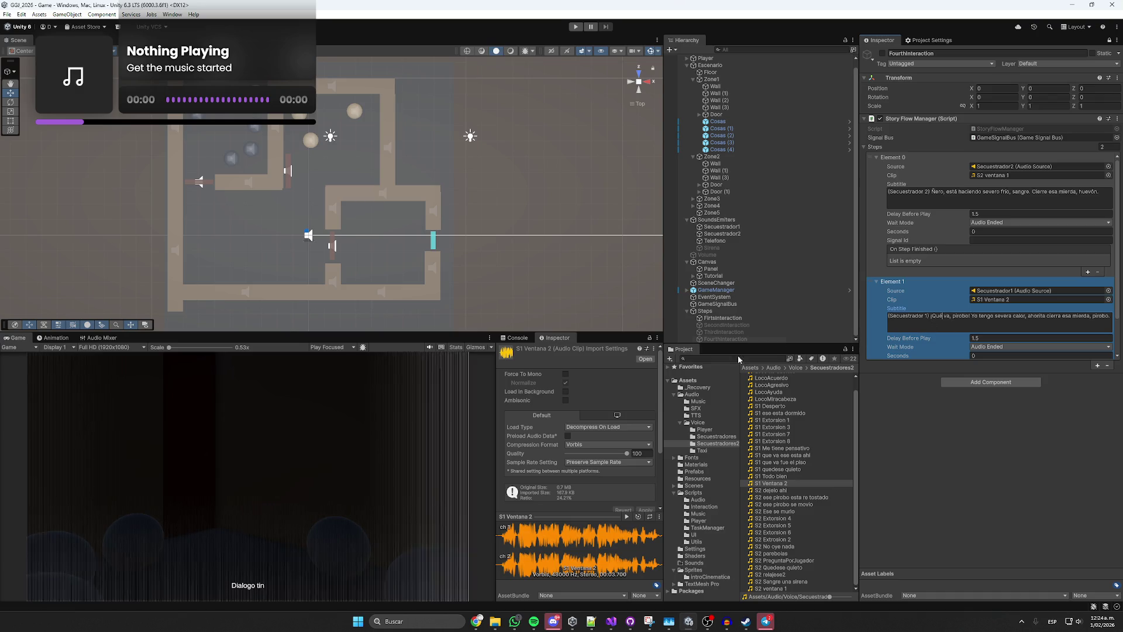
# Replay S1 Ventana 2 and set Element 1's delay before play to 0.5.
pyautogui.click(627, 517)
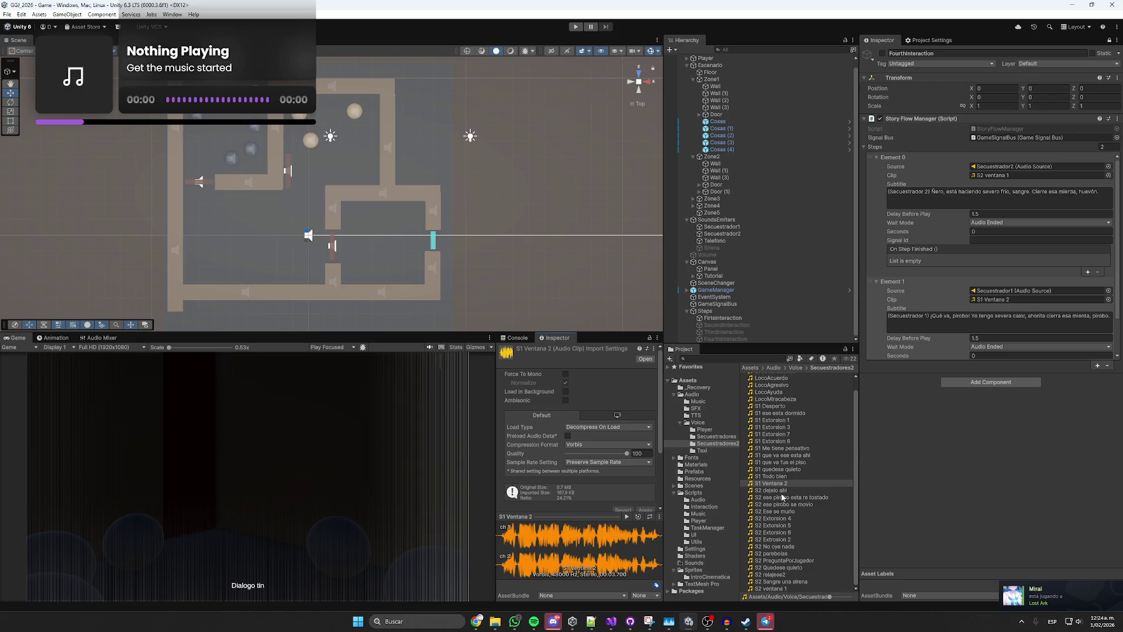
pyautogui.scroll(-2, 995, 321)
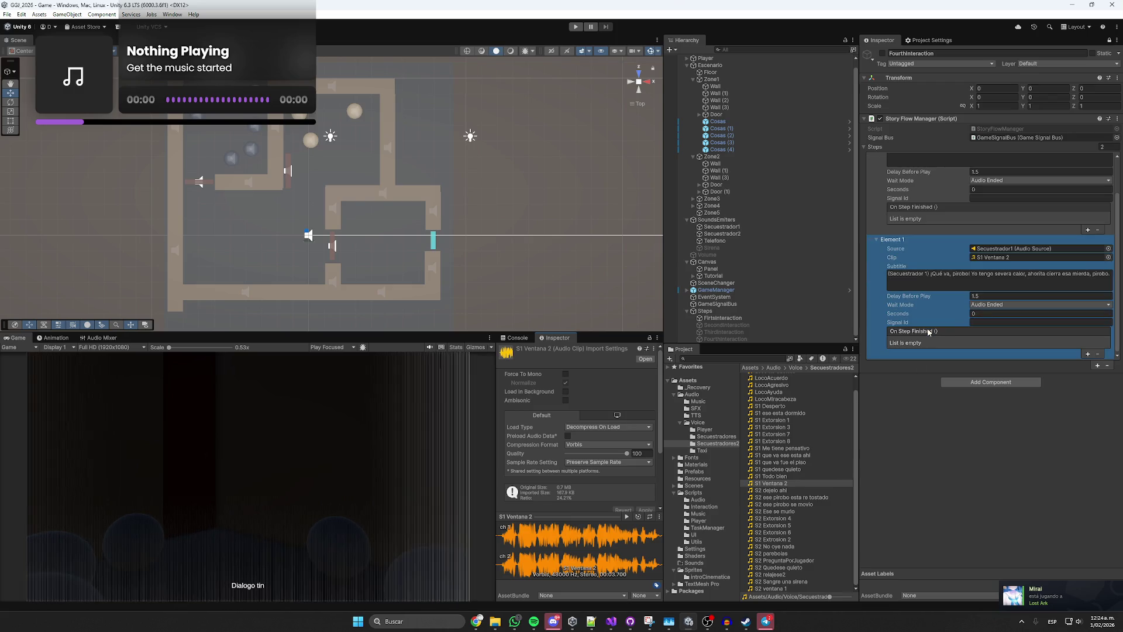
pyautogui.click(995, 295)
pyautogui.write('0.5')
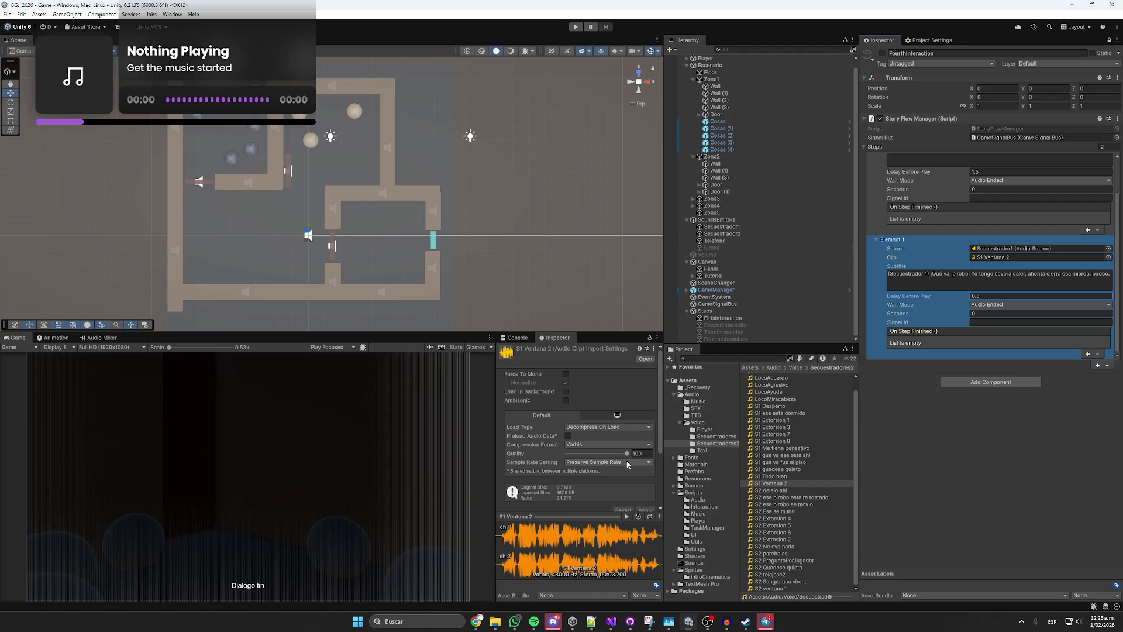
pyautogui.click(553, 621)
# Play the newest bandicam .wav wind recording in the Discord chat, then view browser downloads.
pyautogui.scroll(-20, 560, 482)
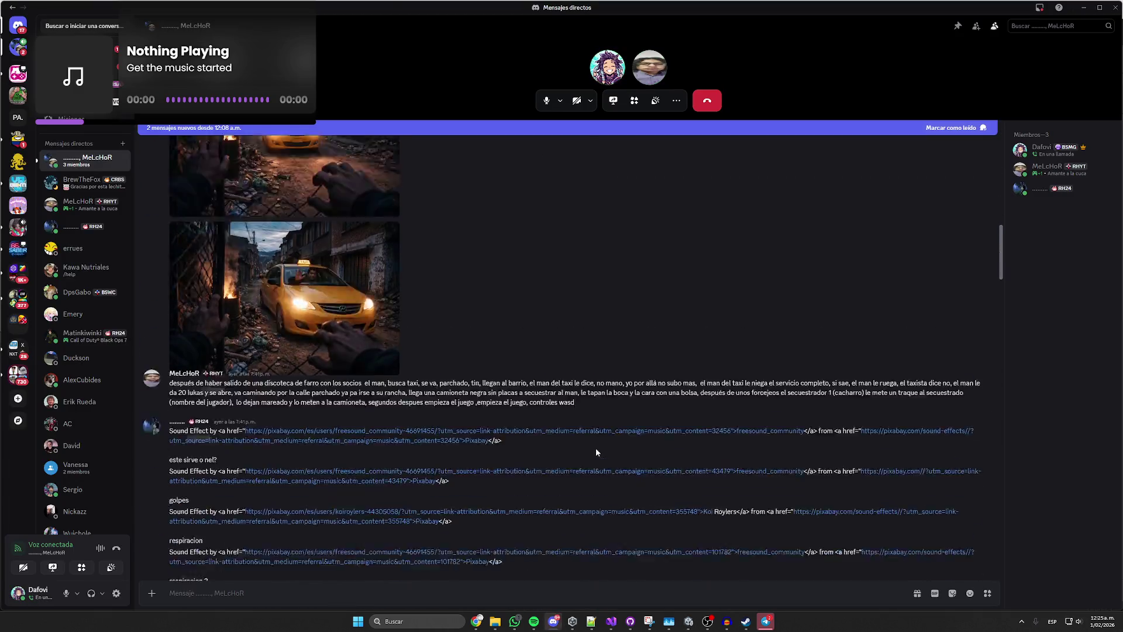
pyautogui.scroll(-15, 612, 488)
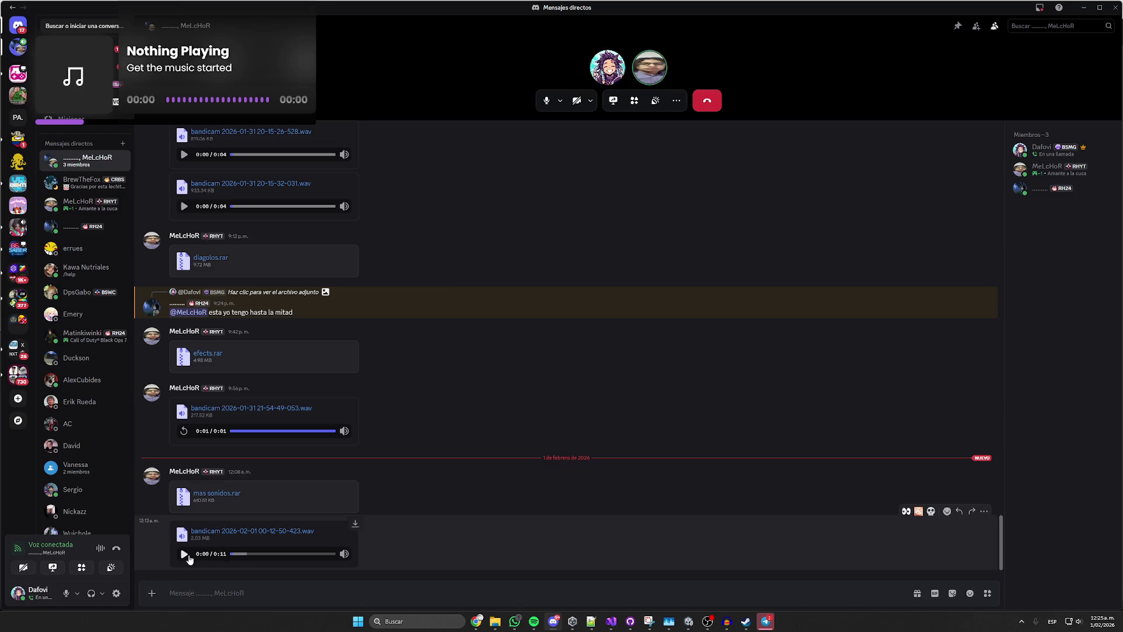
pyautogui.click(186, 554)
pyautogui.click(356, 523)
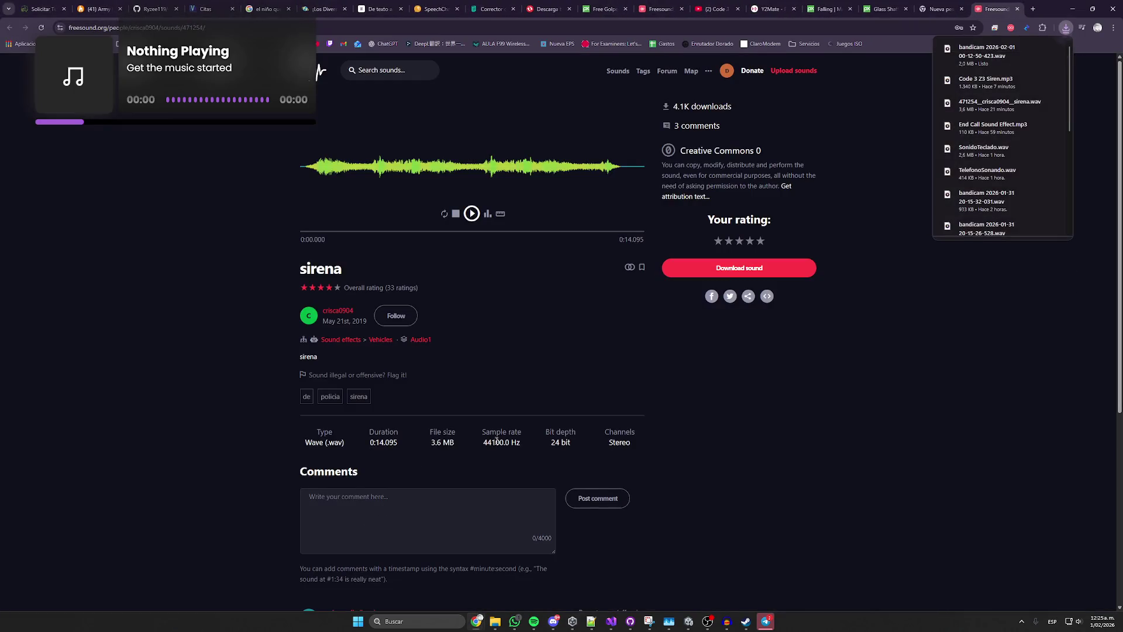
# Rename the bandicam recording in the Descargas folder to 'Viento'.
pyautogui.moveTo(495, 622)
pyautogui.click(449, 572)
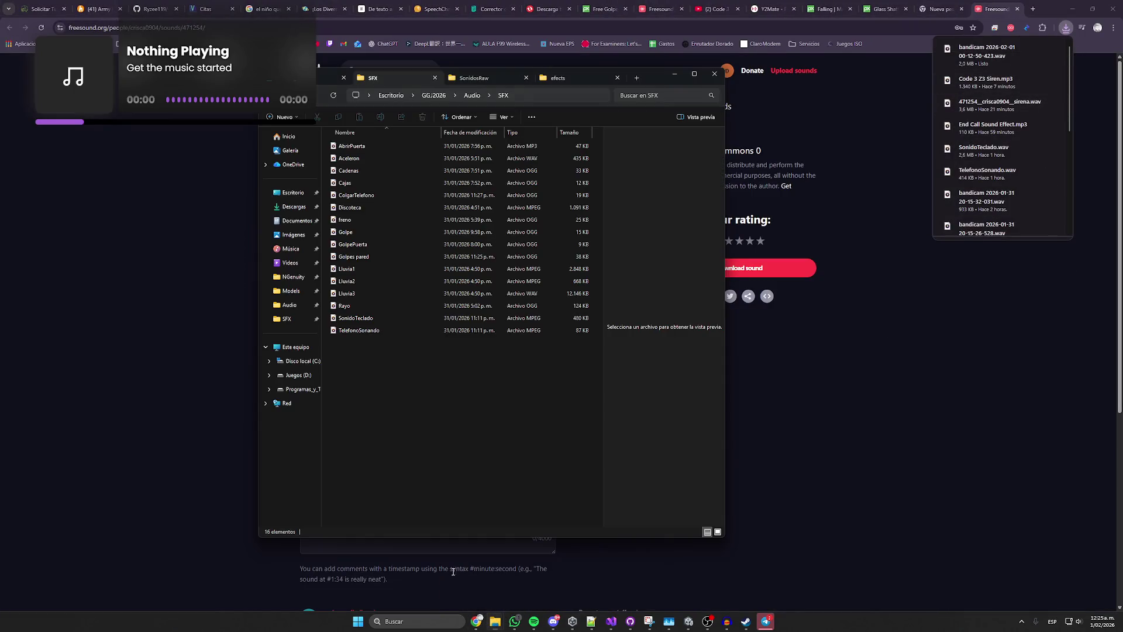
pyautogui.hotkey('alt', 'Left')
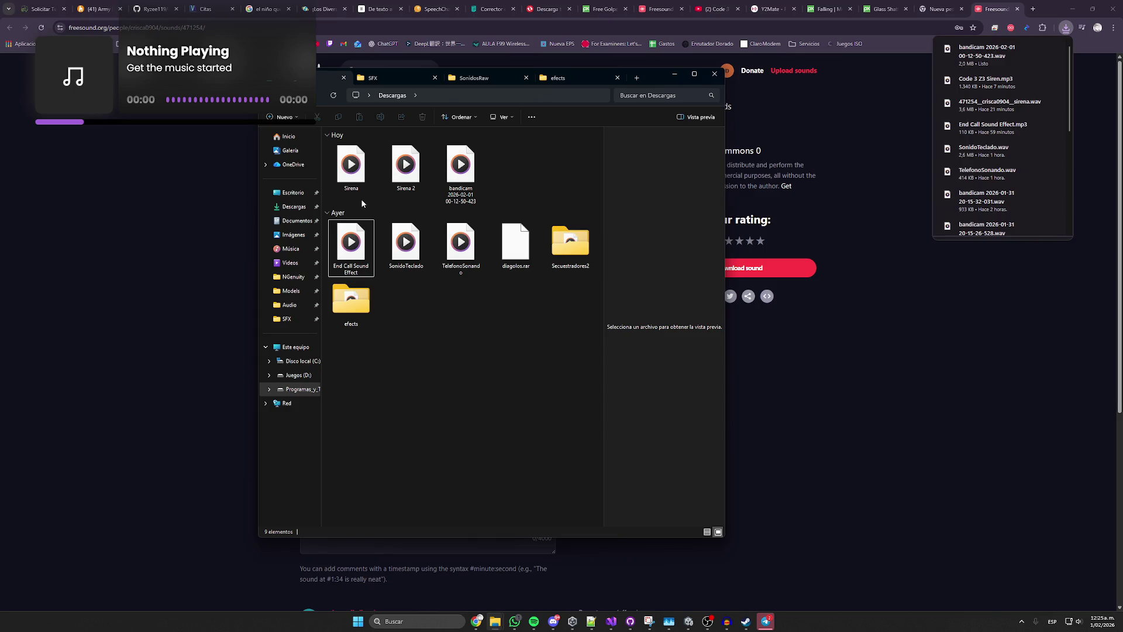
pyautogui.click(359, 199)
pyautogui.press('F2')
pyautogui.write('Viento')
pyautogui.press('Return')
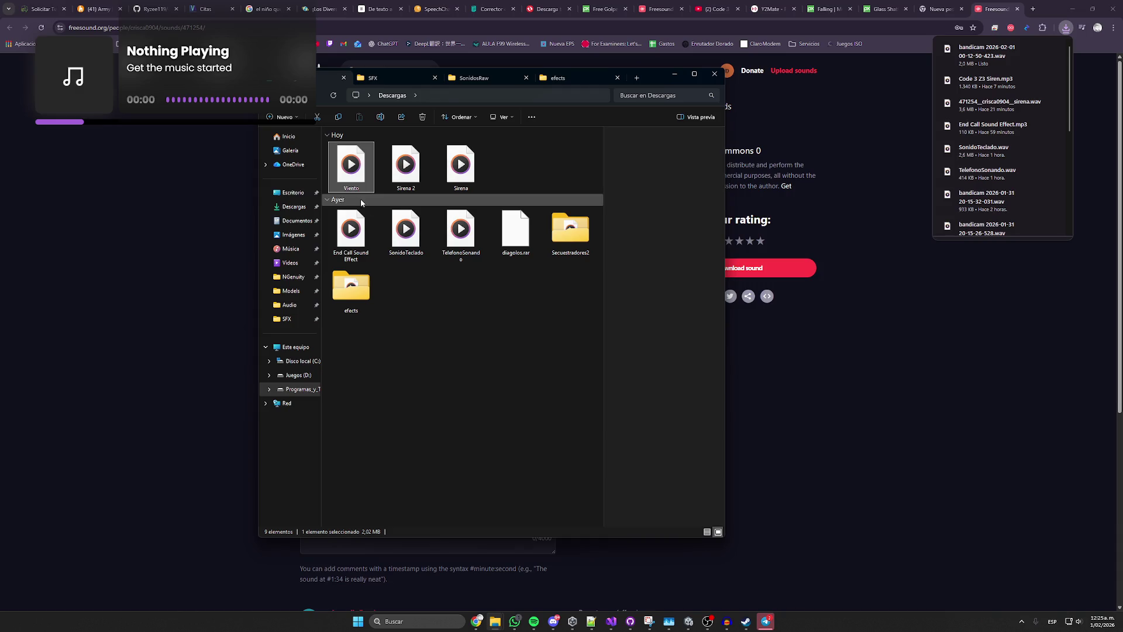
# Switch between Discord, the Descargas window and Unity, ending with focus on the Unity editor.
pyautogui.hotkey('alt', 'Tab')
pyautogui.hotkey('alt', 'Tab')
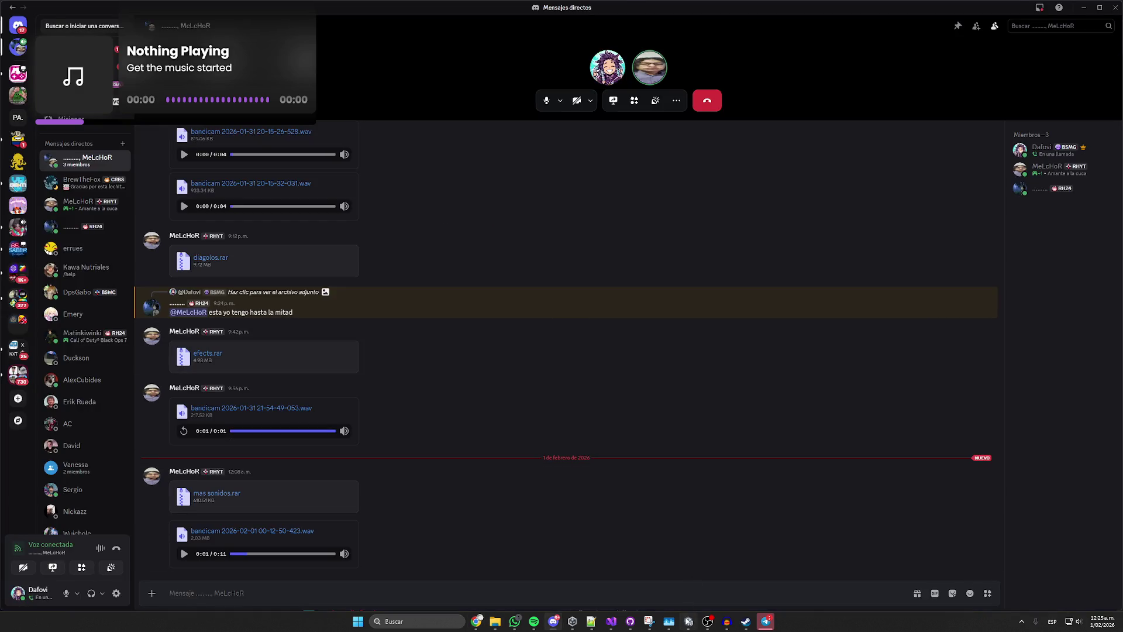
pyautogui.hotkey('alt', 'Tab')
pyautogui.moveTo(495, 621)
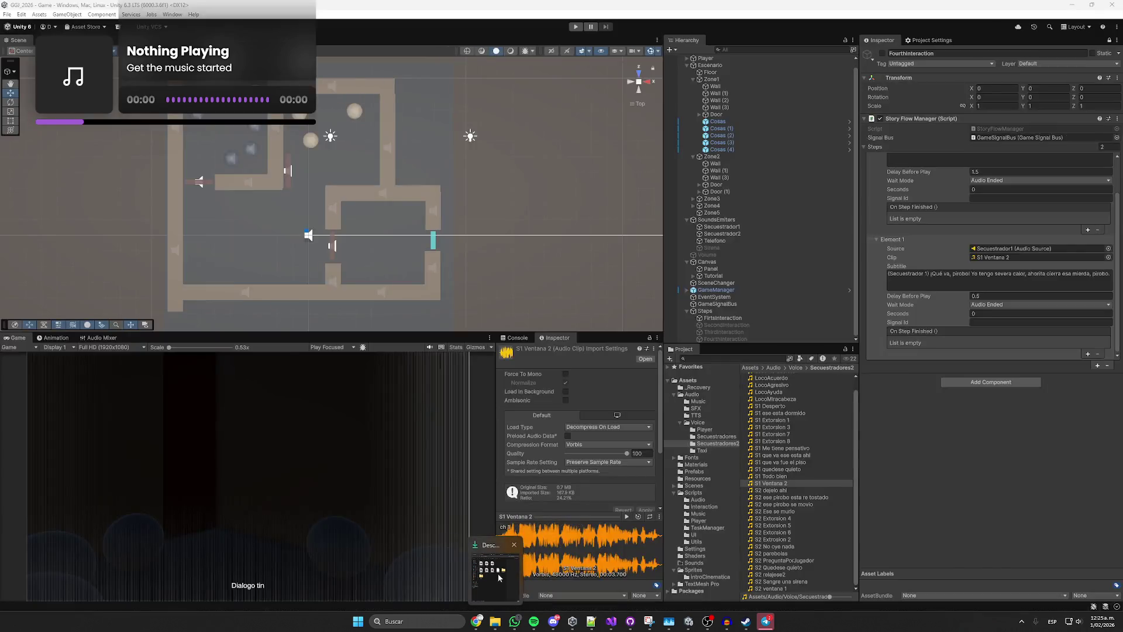
pyautogui.click(489, 574)
pyautogui.click(871, 447)
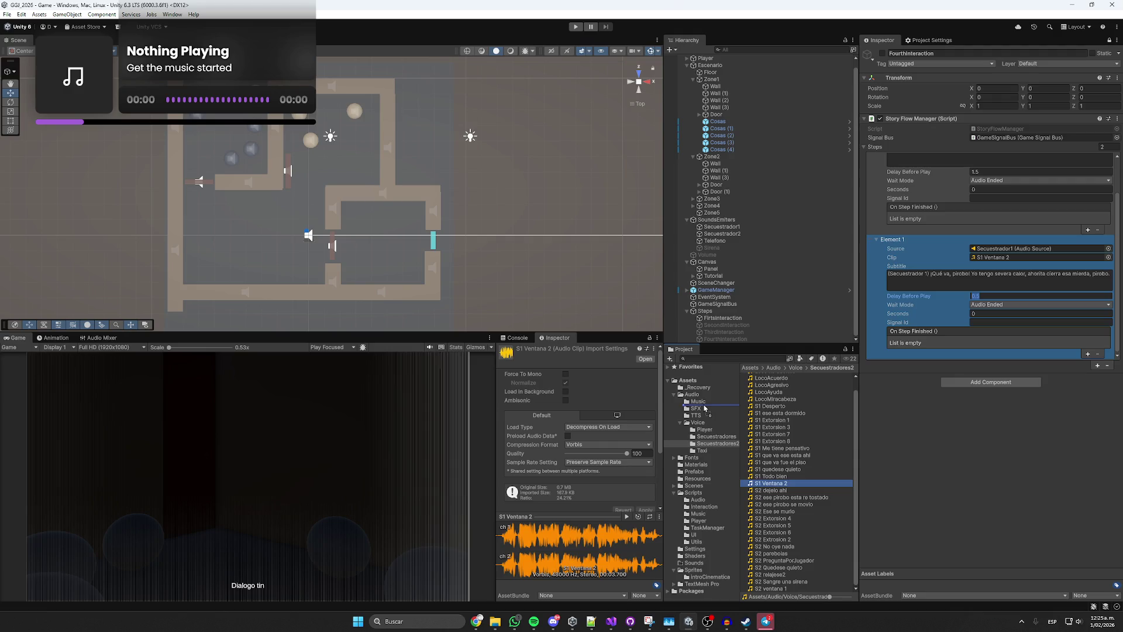
# Duplicate the Sirena emitter, make it loop, and assign the Viento clip from Assets/Audio/SFX.
pyautogui.click(696, 409)
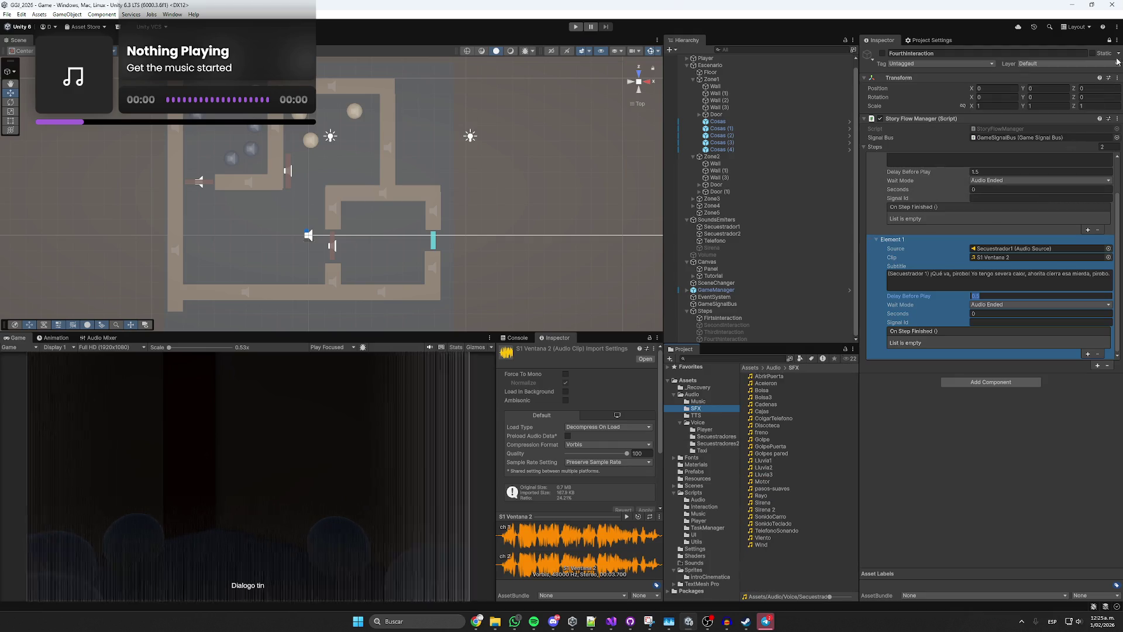
pyautogui.click(799, 413)
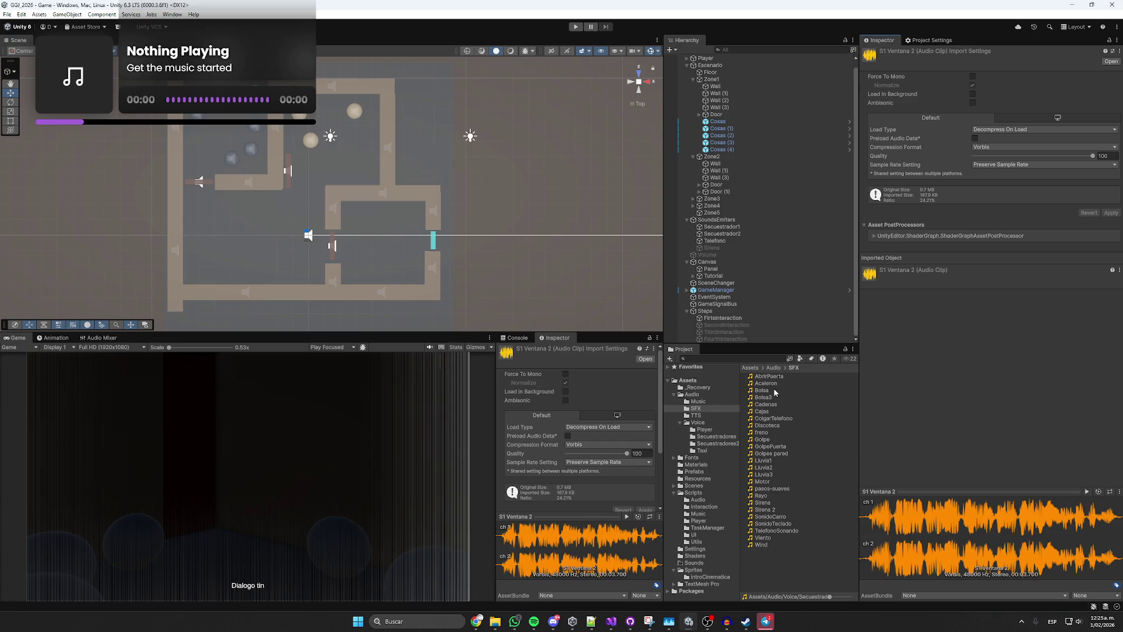
pyautogui.click(719, 248)
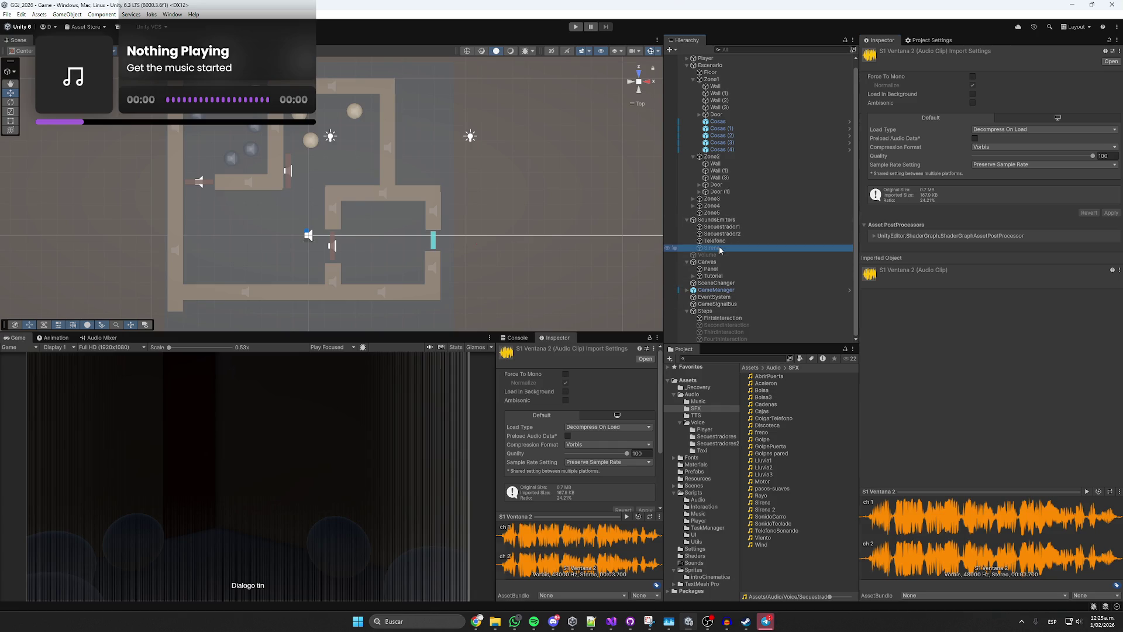
pyautogui.hotkey('ctrl', 'd')
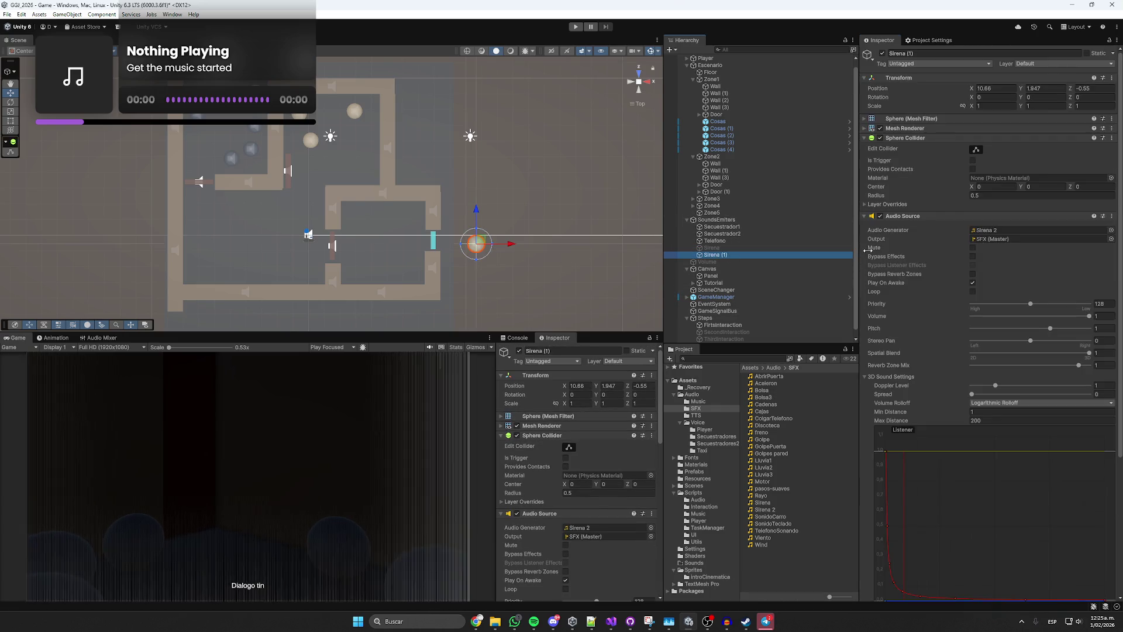
pyautogui.click(973, 291)
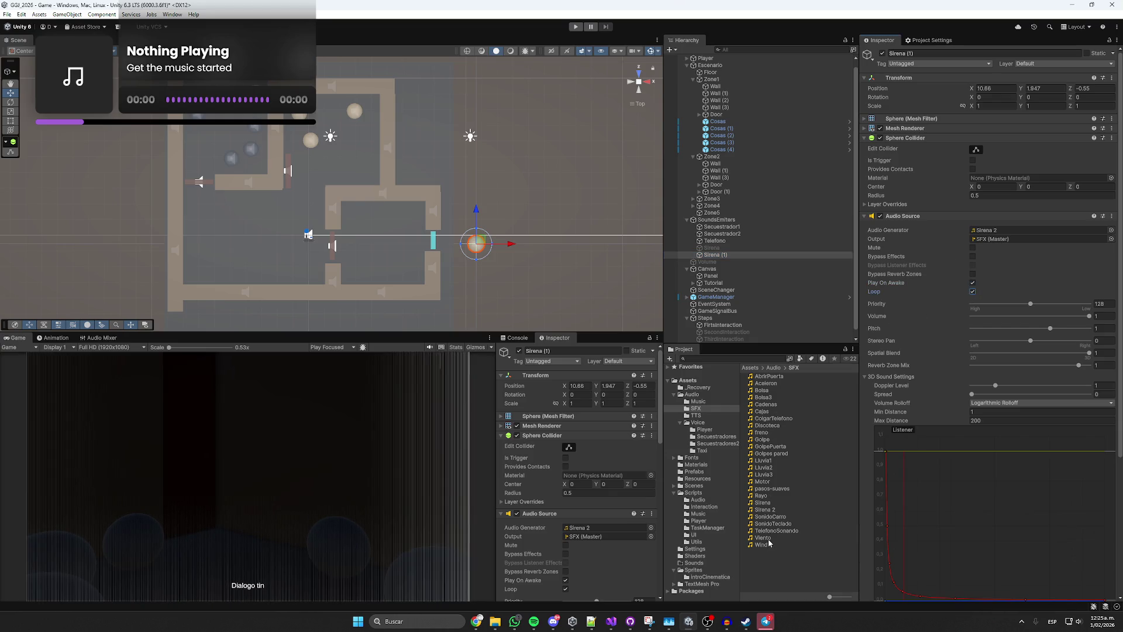
pyautogui.moveTo(990, 250); pyautogui.dragTo(994, 231)
# Move the copied emitter further left and check its listener and source tracker references.
pyautogui.moveTo(510, 247)
pyautogui.mouseDown()
pyautogui.moveTo(438, 240)
pyautogui.moveTo(452, 240)
pyautogui.mouseUp()
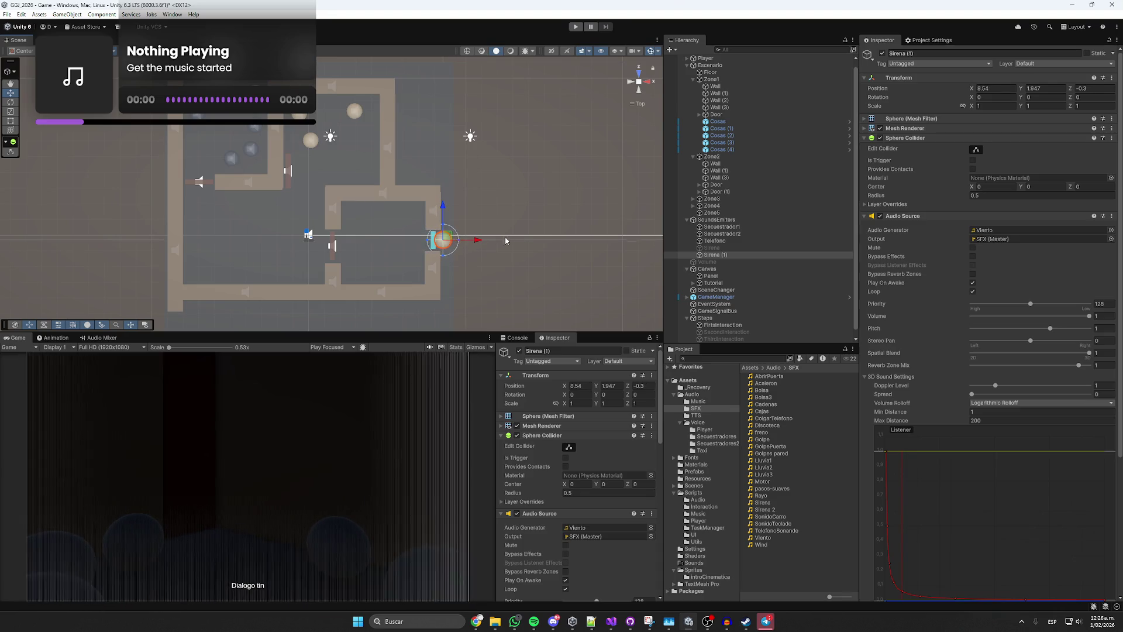
pyautogui.scroll(-3, 931, 296)
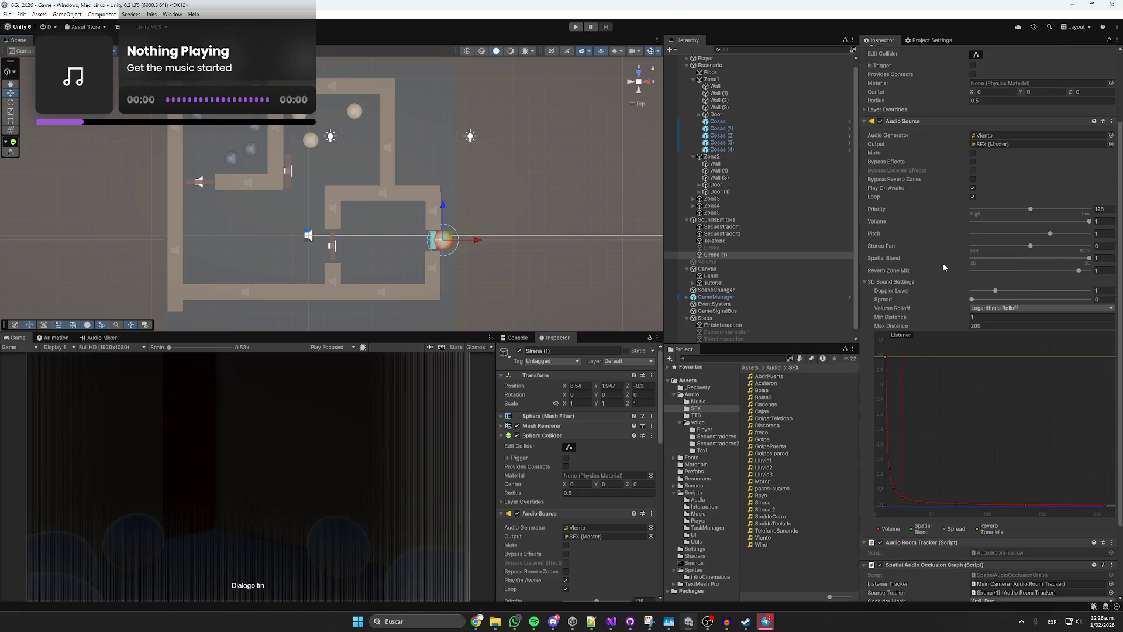
pyautogui.scroll(-3, 943, 262)
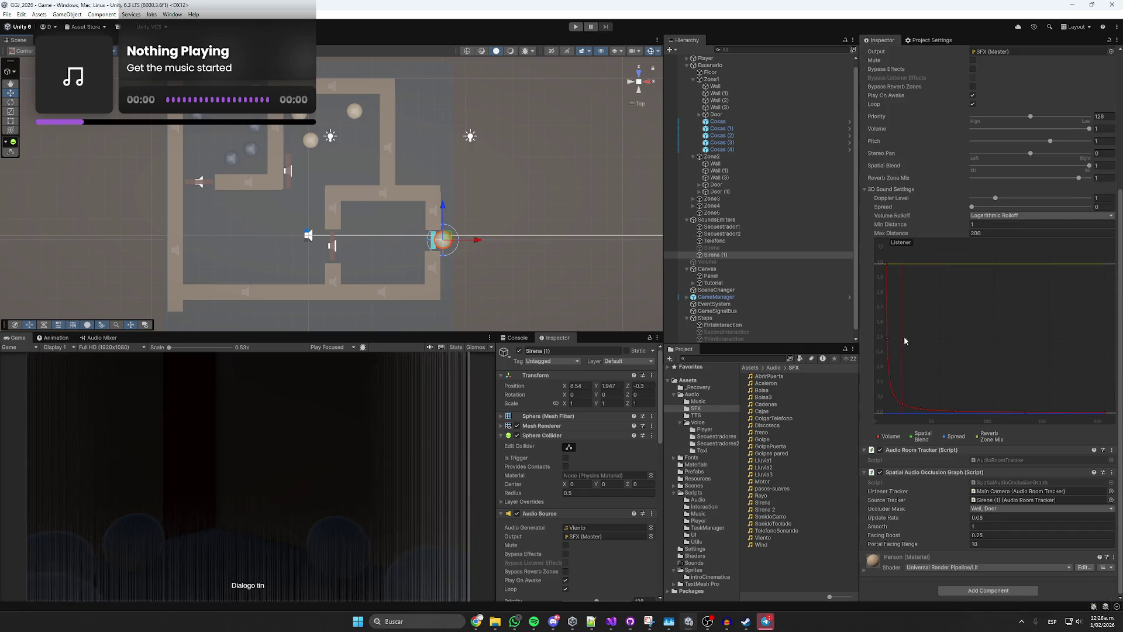
pyautogui.click(998, 492)
pyautogui.click(995, 501)
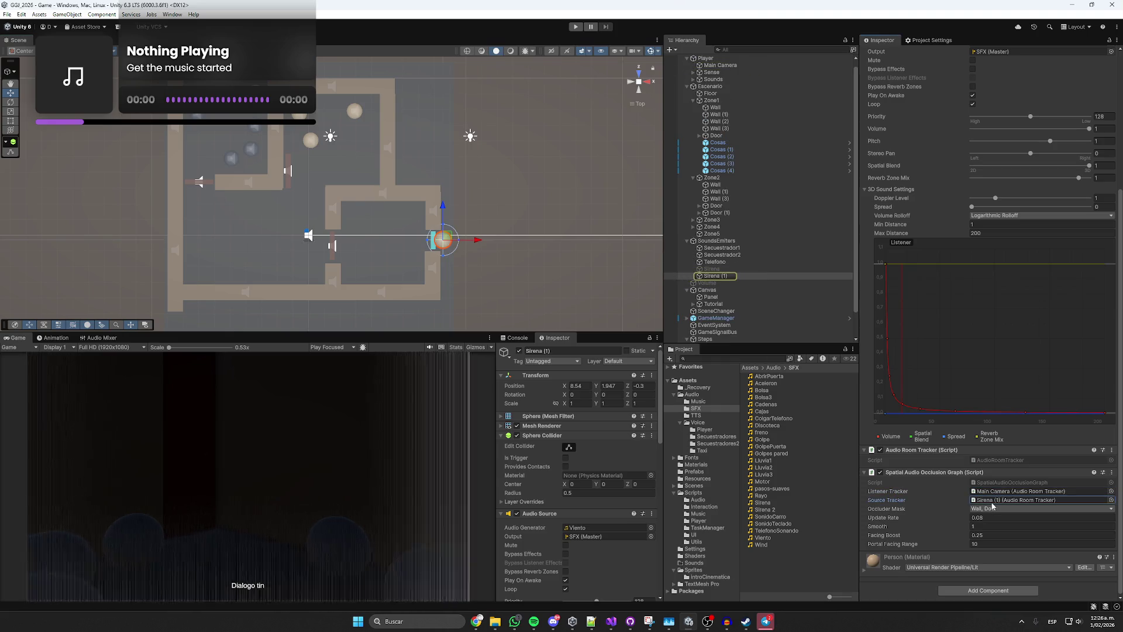
# Rename the copied emitter 'Sirena (1)' to 'Viento'.
pyautogui.click(740, 276)
pyautogui.press('F2')
pyautogui.write('Viento')
pyautogui.press('Return')
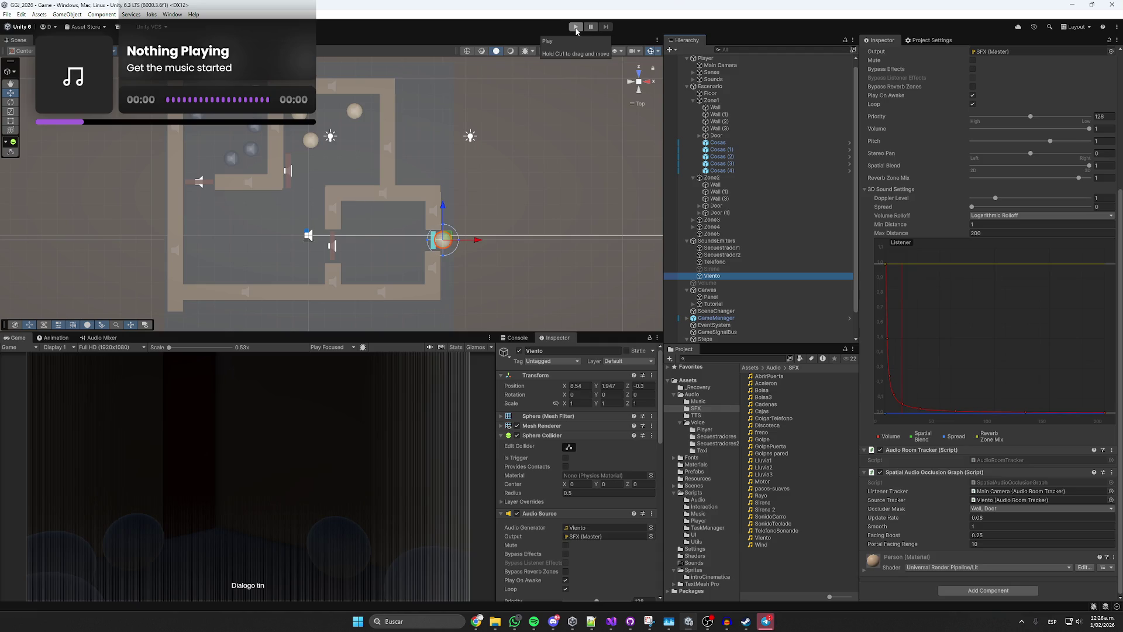
# Play-test the wind, read the Console error's stack trace, clear it, and stop play mode.
pyautogui.click(577, 28)
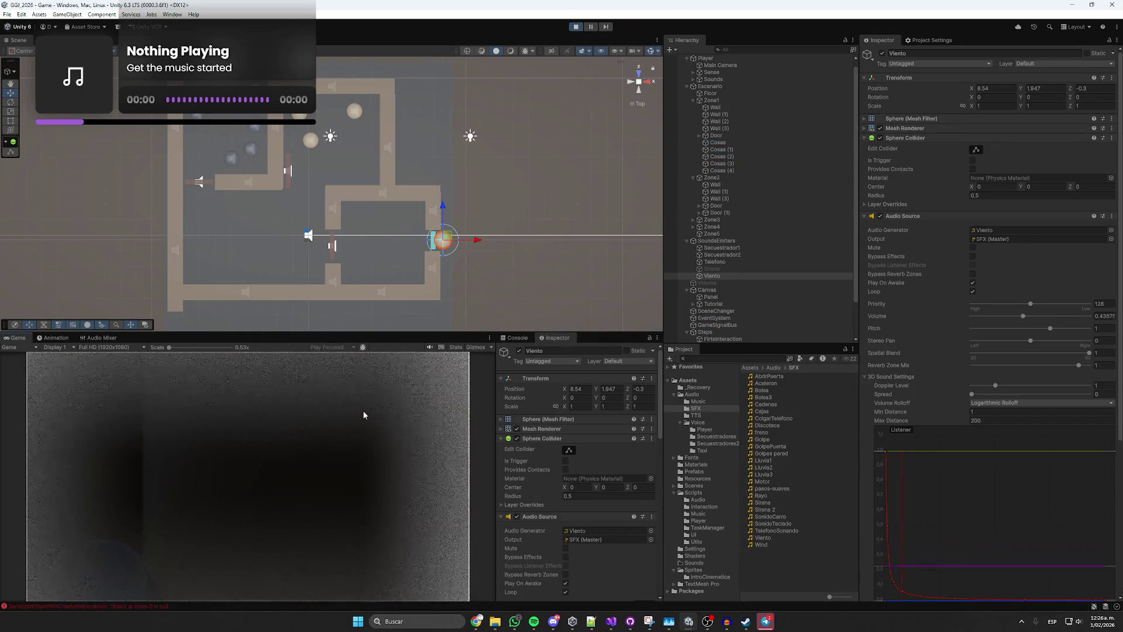
pyautogui.click(530, 337)
pyautogui.click(545, 360)
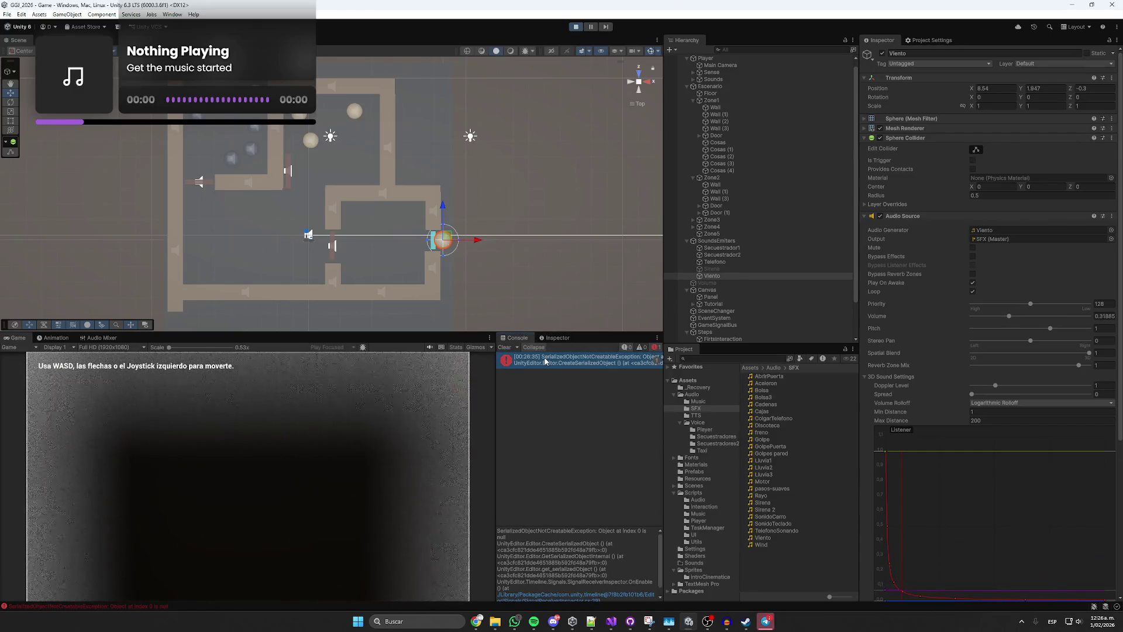
pyautogui.click(504, 347)
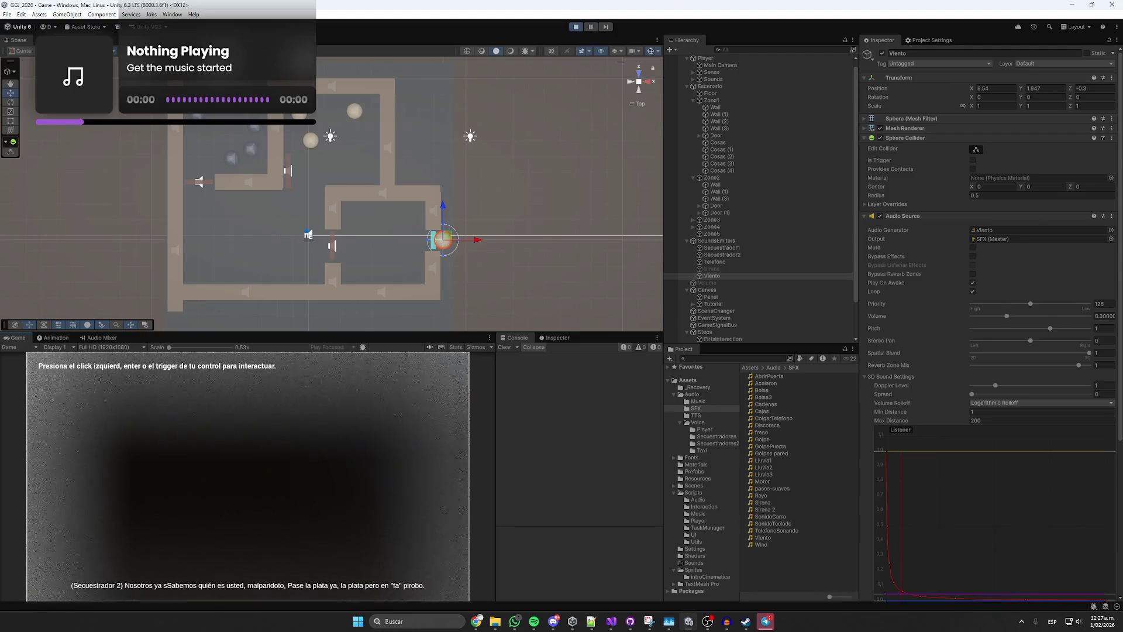
pyautogui.click(576, 26)
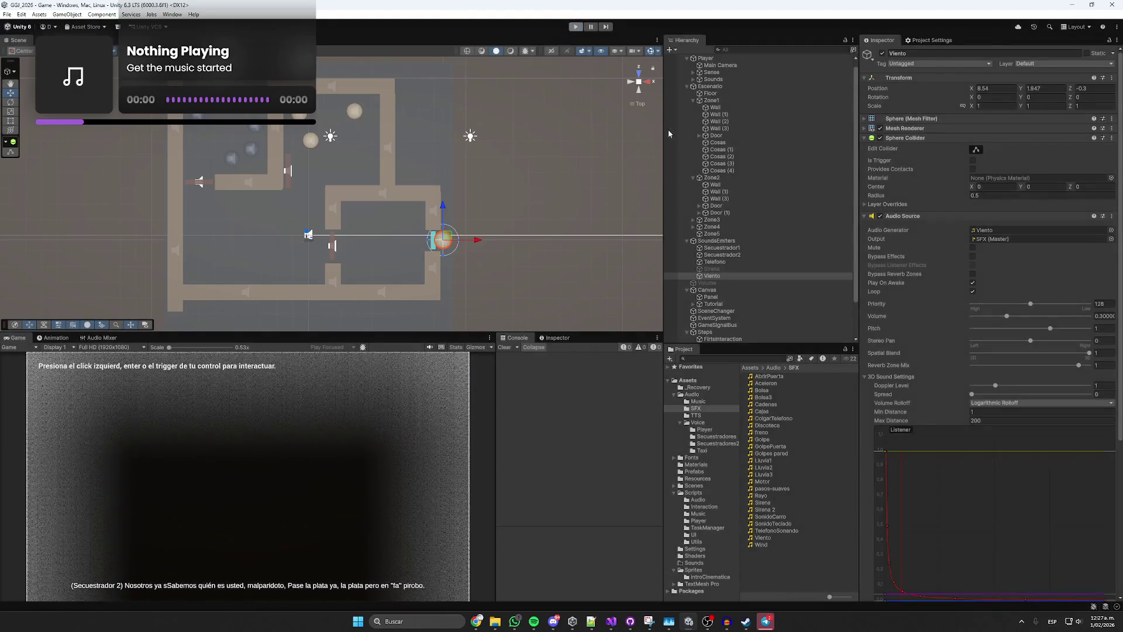
pyautogui.scroll(-2, 713, 295)
# Review FirstInteraction's story steps down to Element 5's subtitle, then select the Telefono emitter.
pyautogui.click(723, 318)
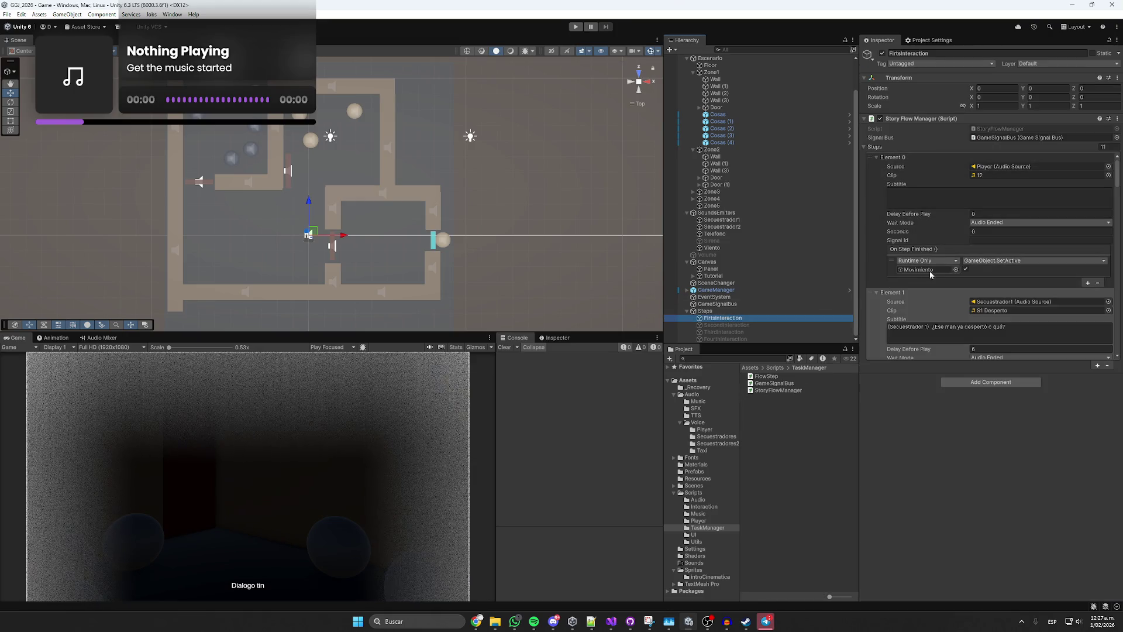
pyautogui.scroll(-4, 927, 309)
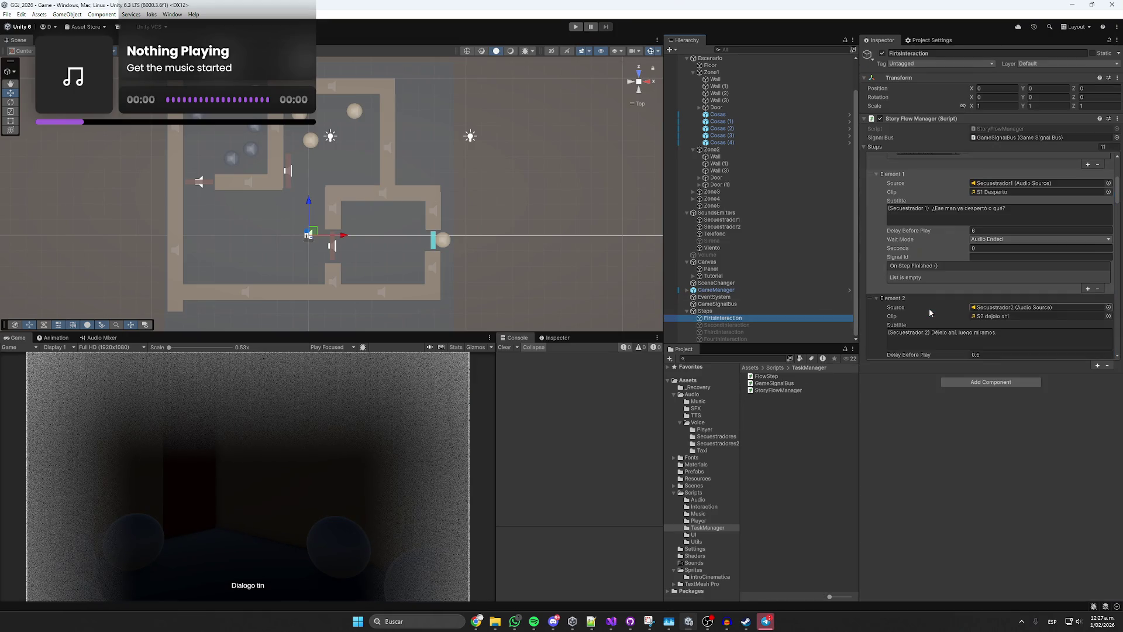
pyautogui.scroll(-5, 935, 281)
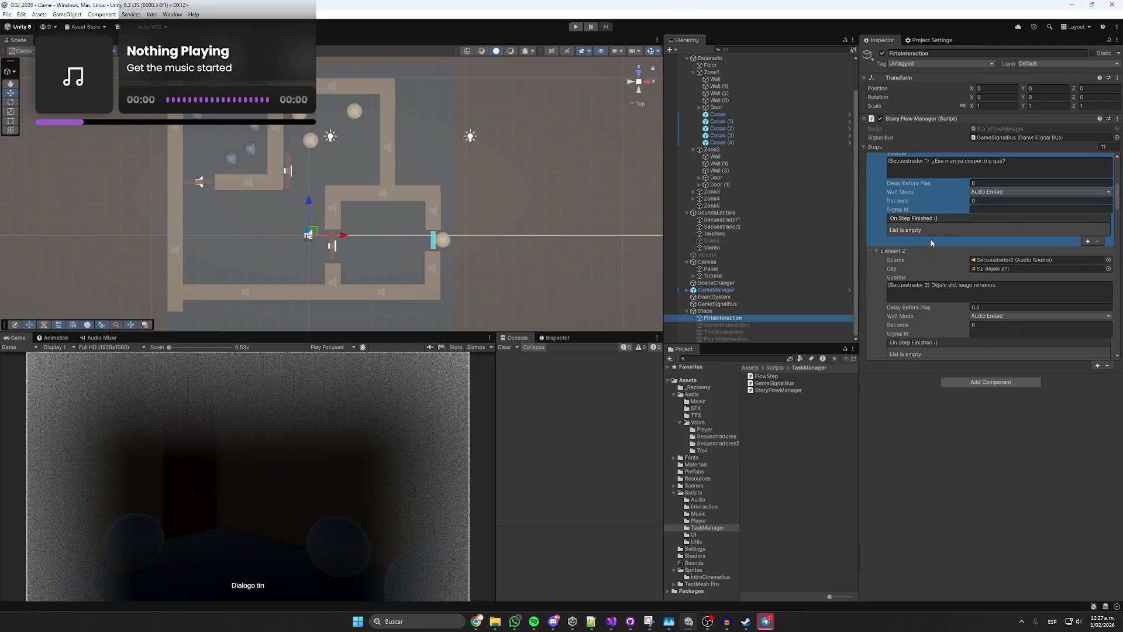
pyautogui.scroll(-9, 934, 255)
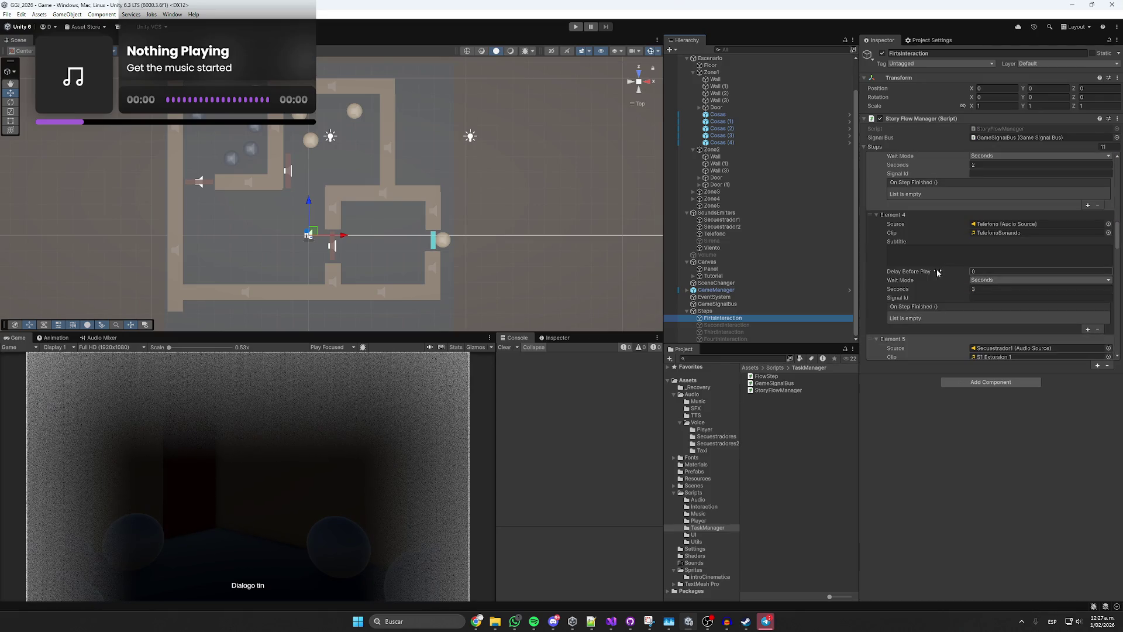
pyautogui.click(969, 303)
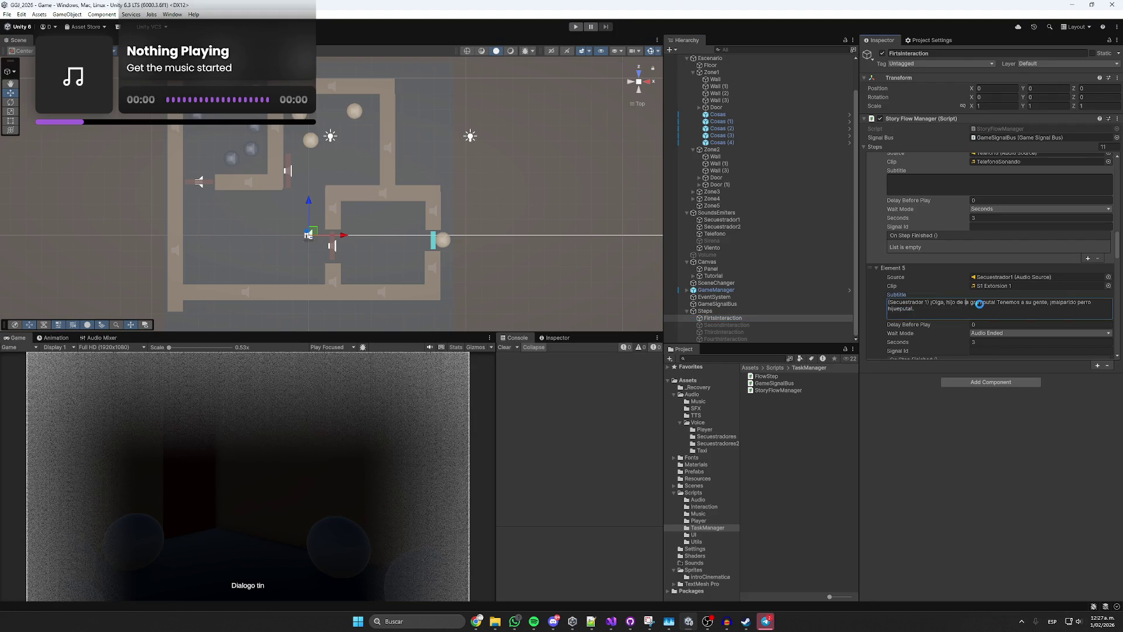
pyautogui.click(778, 234)
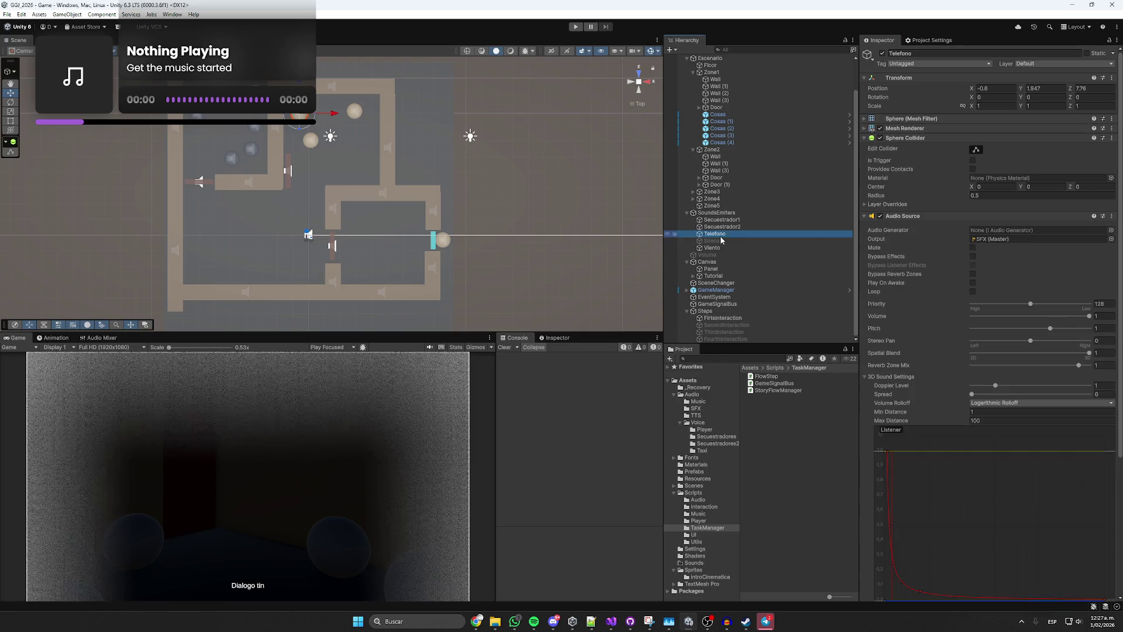
# Keep Telefono's Occluder Mask at Wall, Door, set Smooth to 0.1, and start a new play test.
pyautogui.scroll(-6, 965, 351)
pyautogui.click(983, 509)
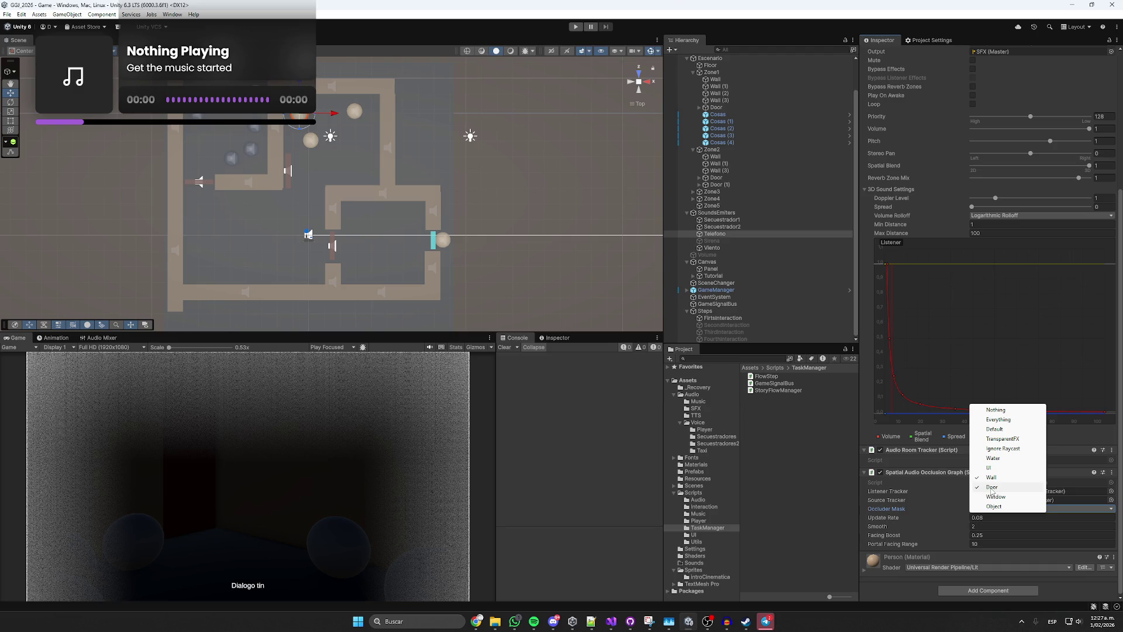
pyautogui.click(939, 519)
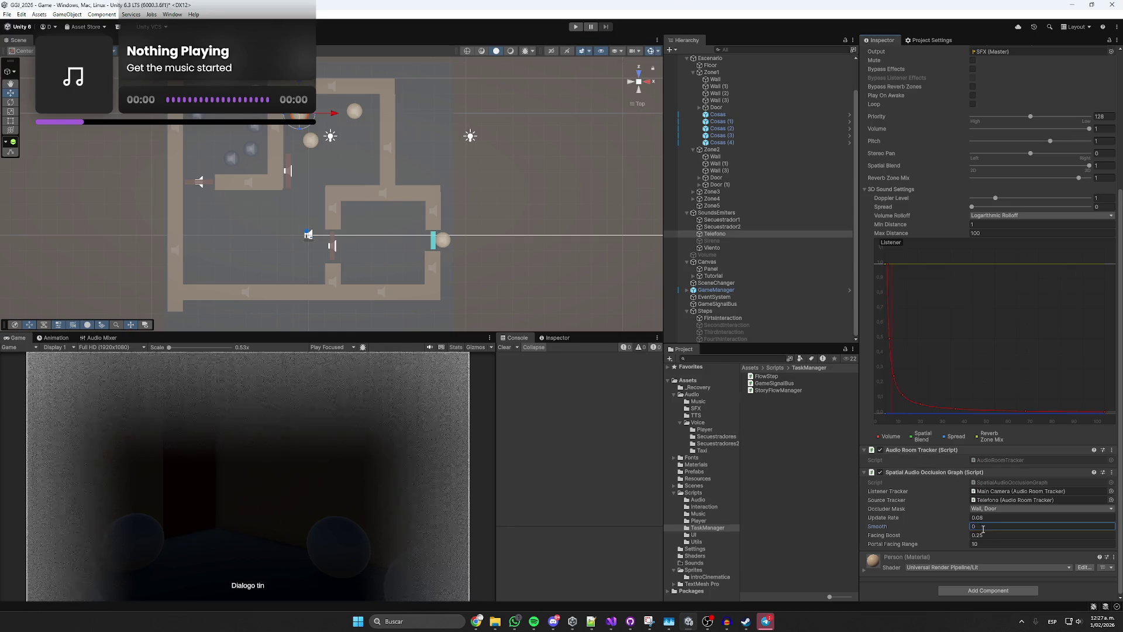
pyautogui.write('0.1')
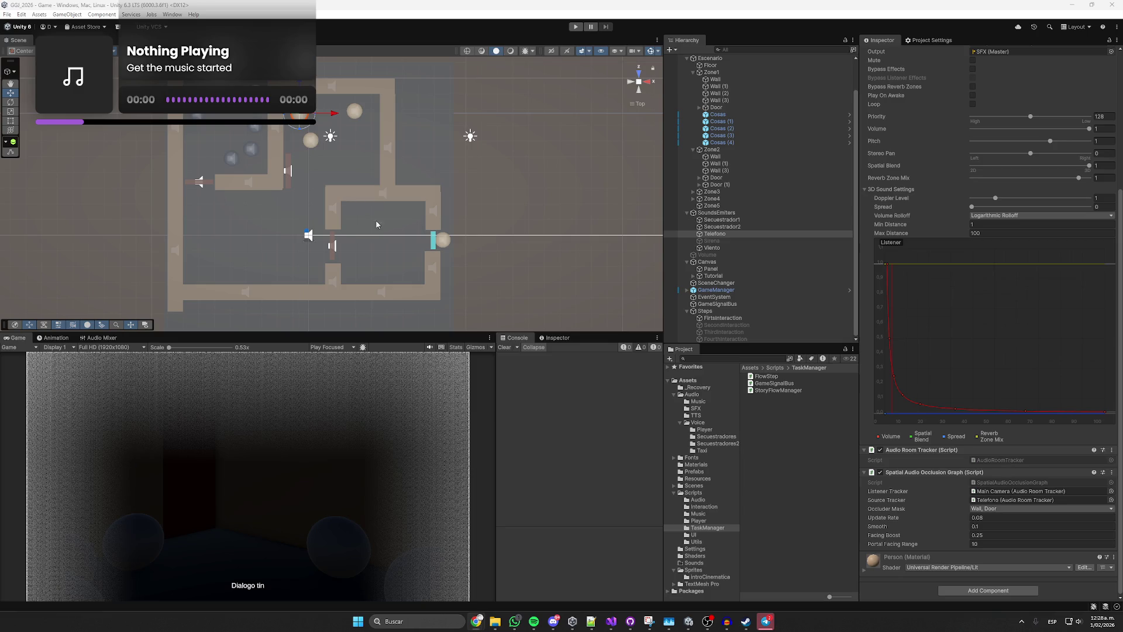
pyautogui.click(568, 33)
pyautogui.click(576, 27)
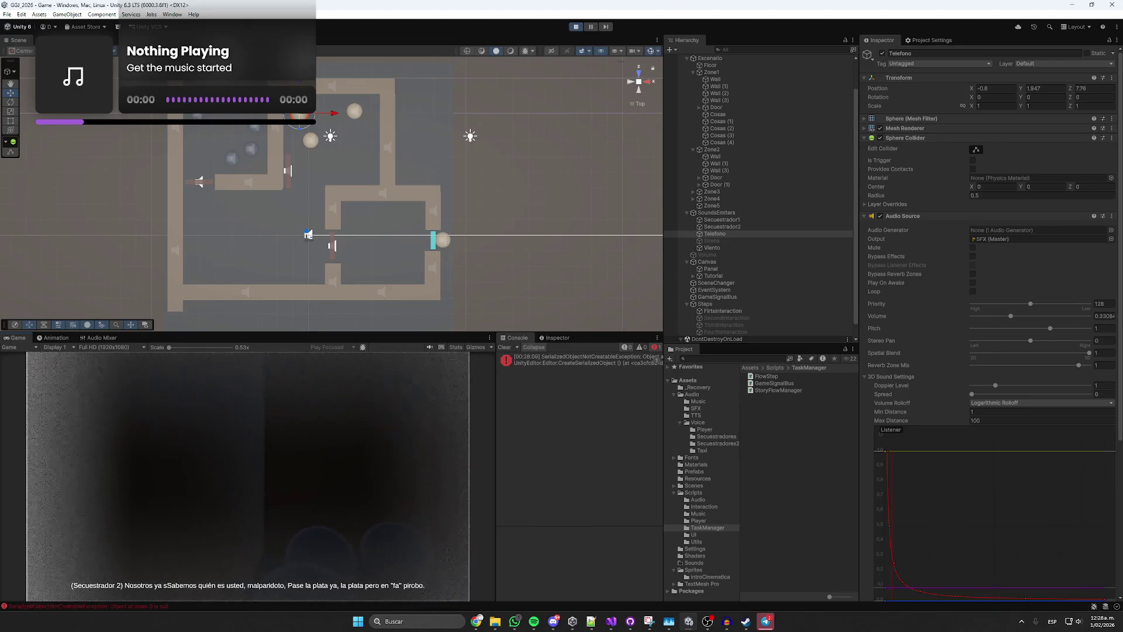
# Lower the Windows volume with the media key while the game runs.
pyautogui.press('XF86AudioLowerVolume')
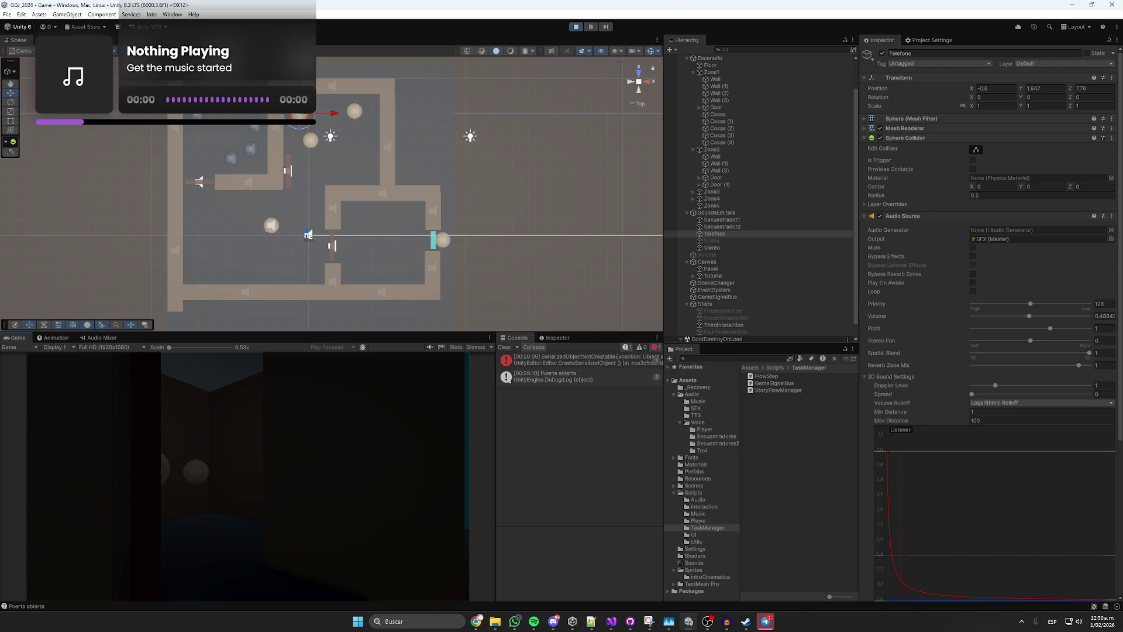
# Walk the player forward with W toward the telephone until the siren triggers.
pyautogui.press('w')
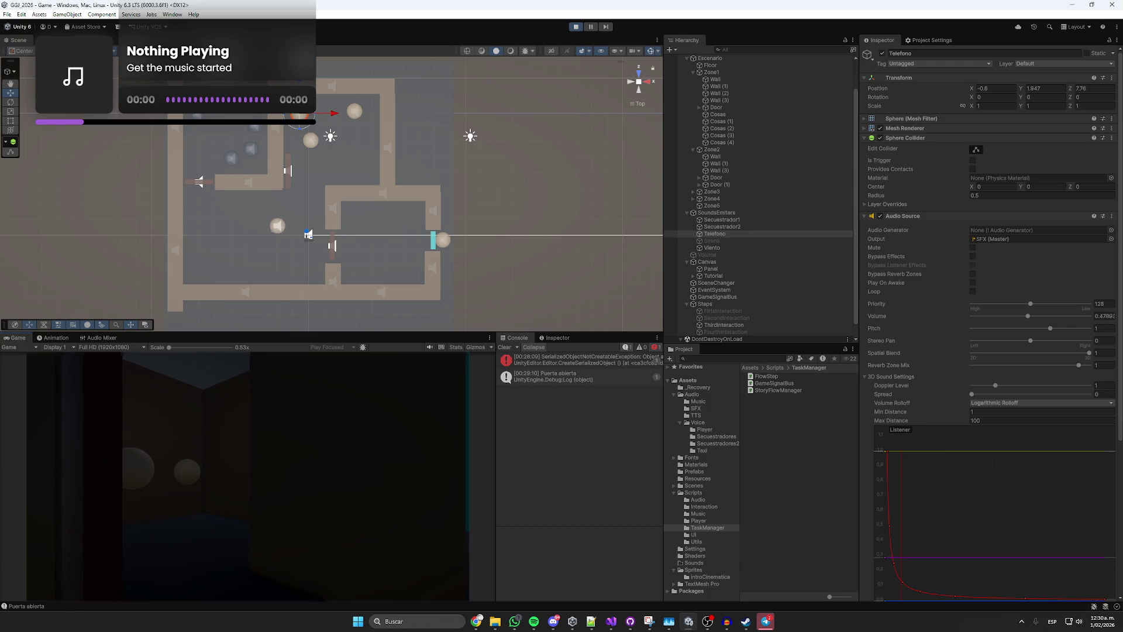
pyautogui.press('w')
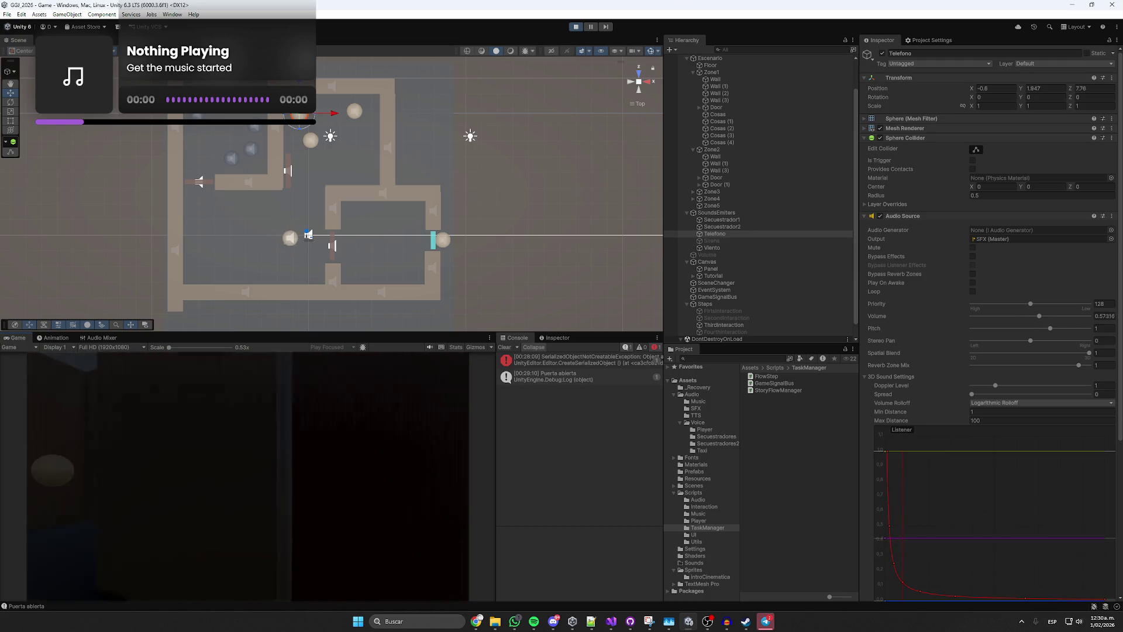
pyautogui.press('w')
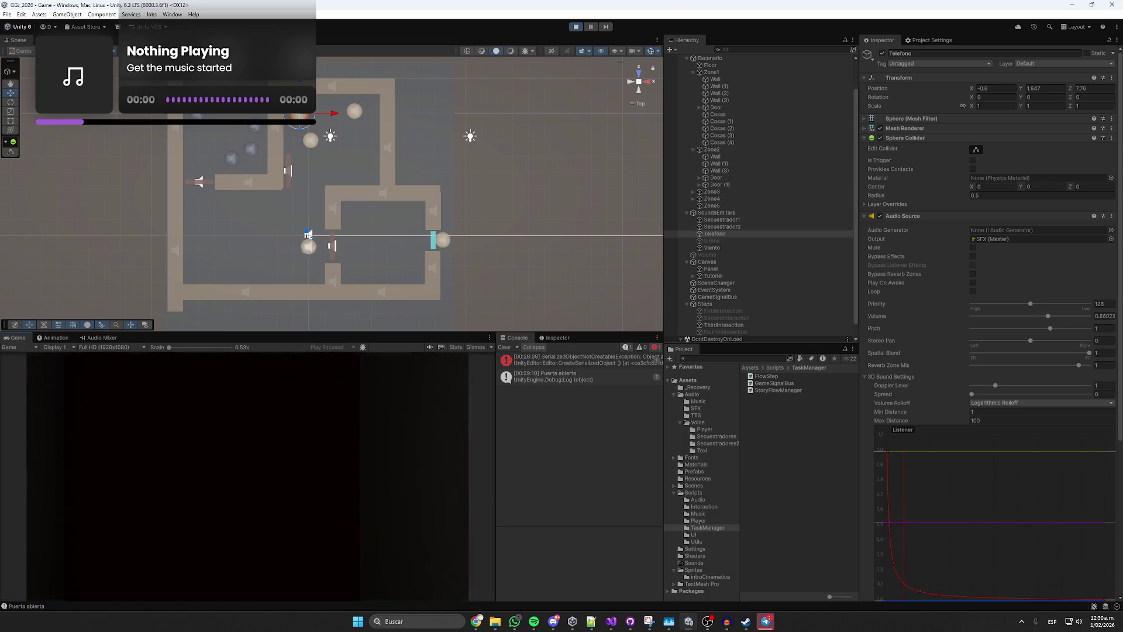
pyautogui.press('w')
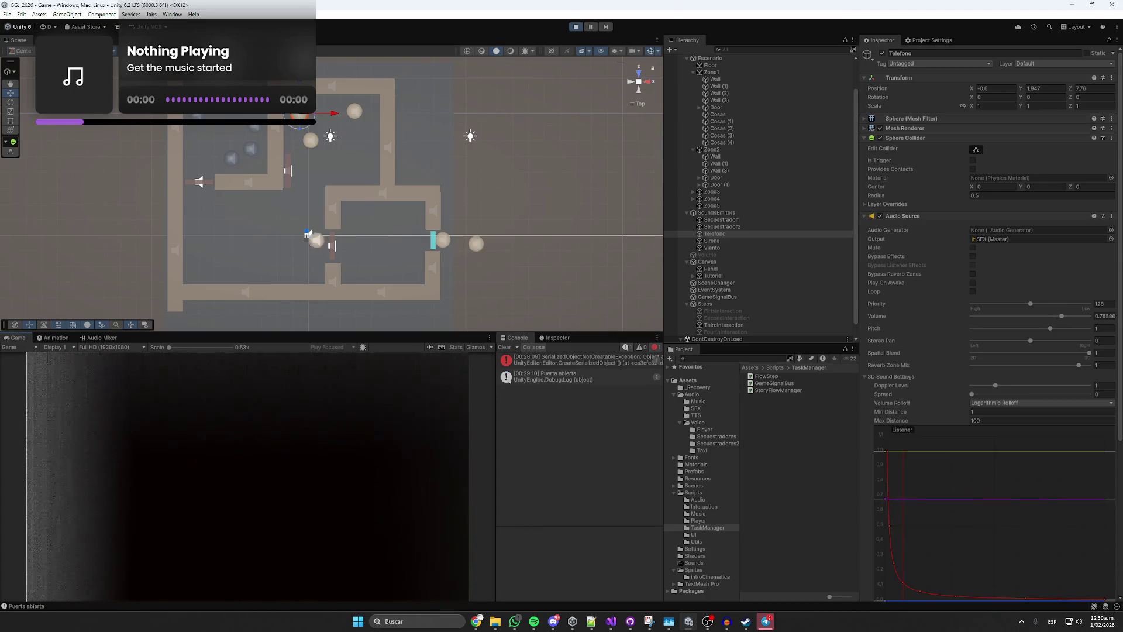
pyautogui.press('w')
pyautogui.press('w')
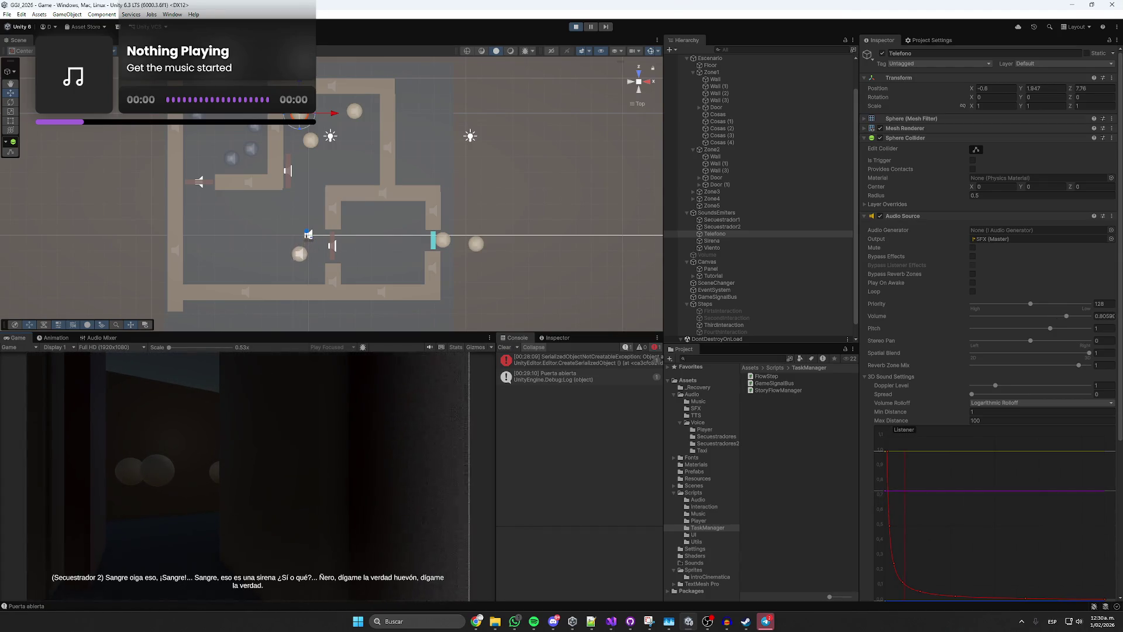
pyautogui.press('w')
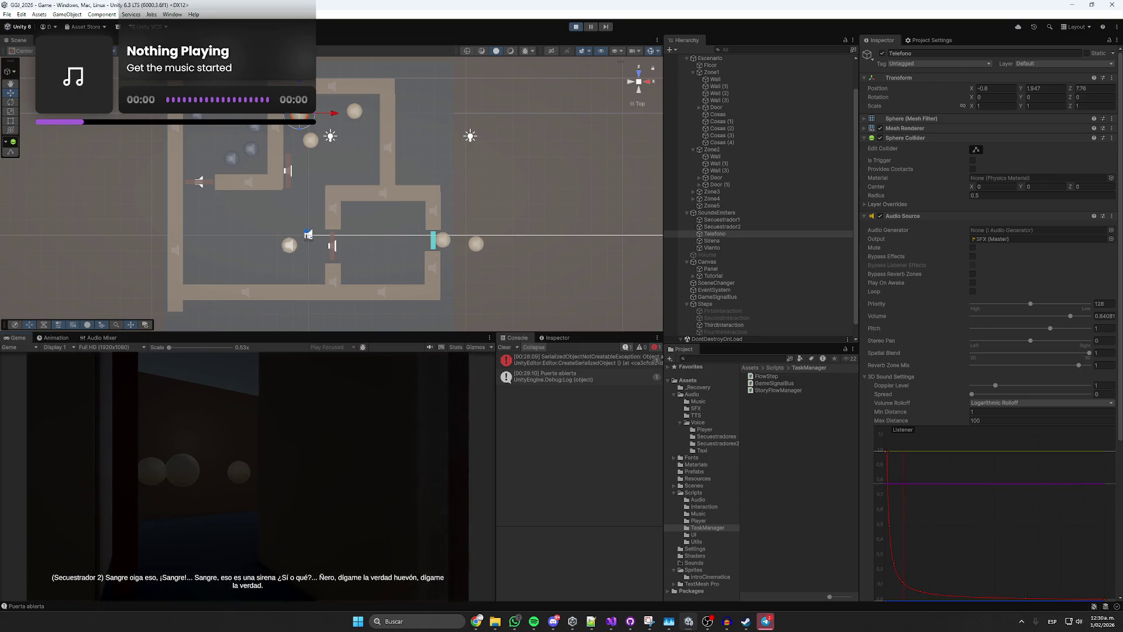
pyautogui.press('w')
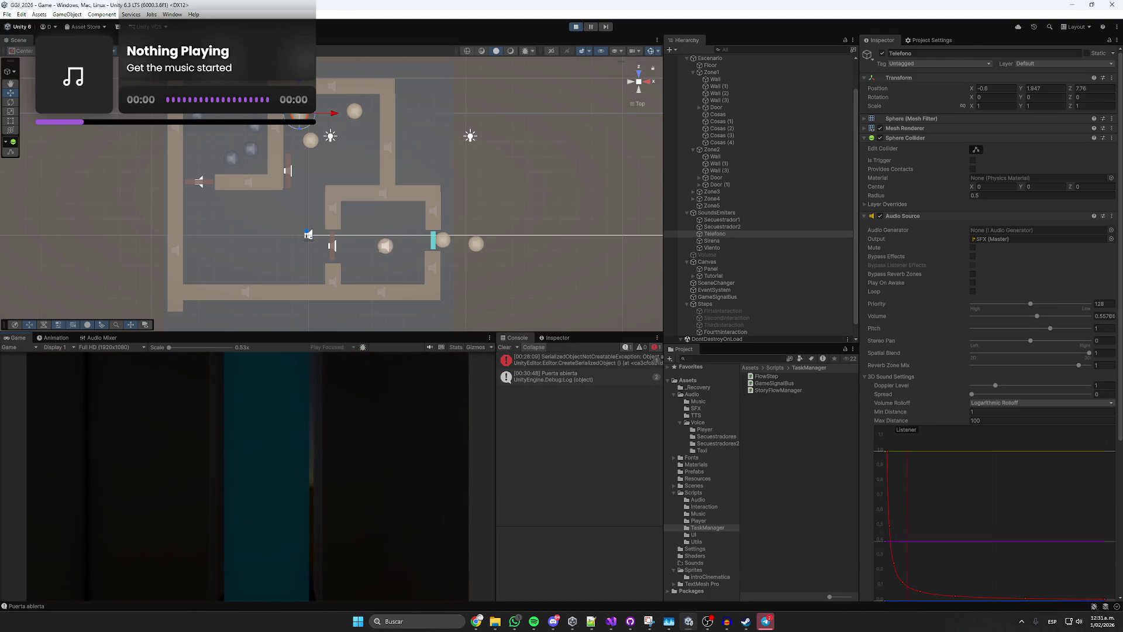
# Stop play mode and move the Sirena emitter up and to the left in the level.
pyautogui.click(575, 26)
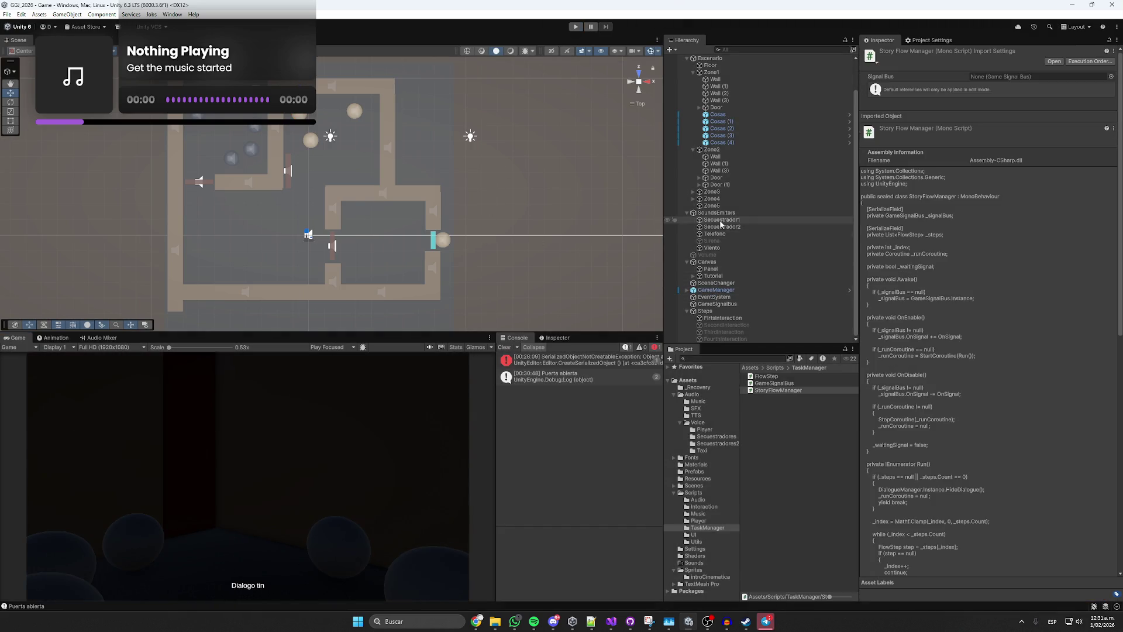
pyautogui.click(710, 240)
pyautogui.moveTo(474, 226); pyautogui.dragTo(409, 176)
# Check the Viento emitter's audio settings, then show SecondInteraction's story flow steps.
pyautogui.hotkey('alt', 'shift', 'a')
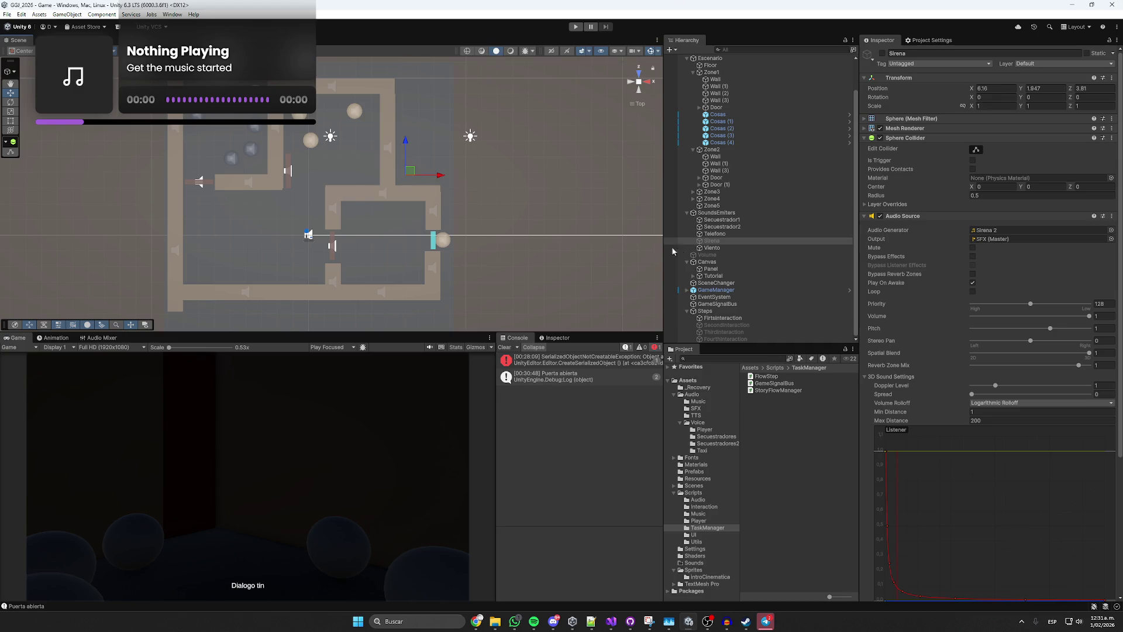
pyautogui.click(704, 248)
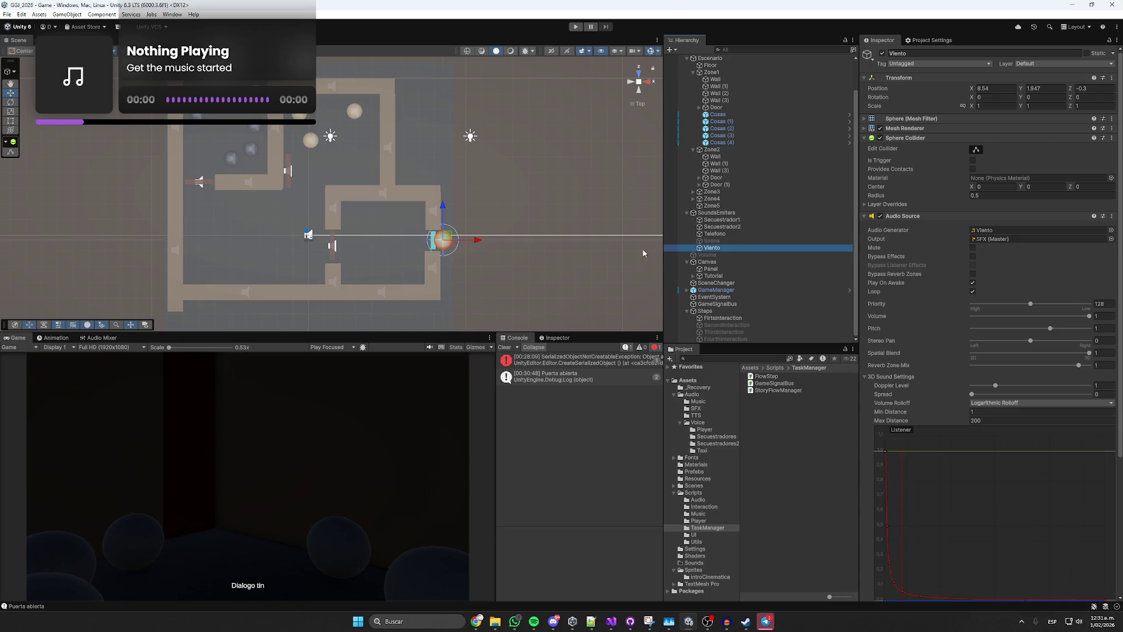
pyautogui.click(718, 324)
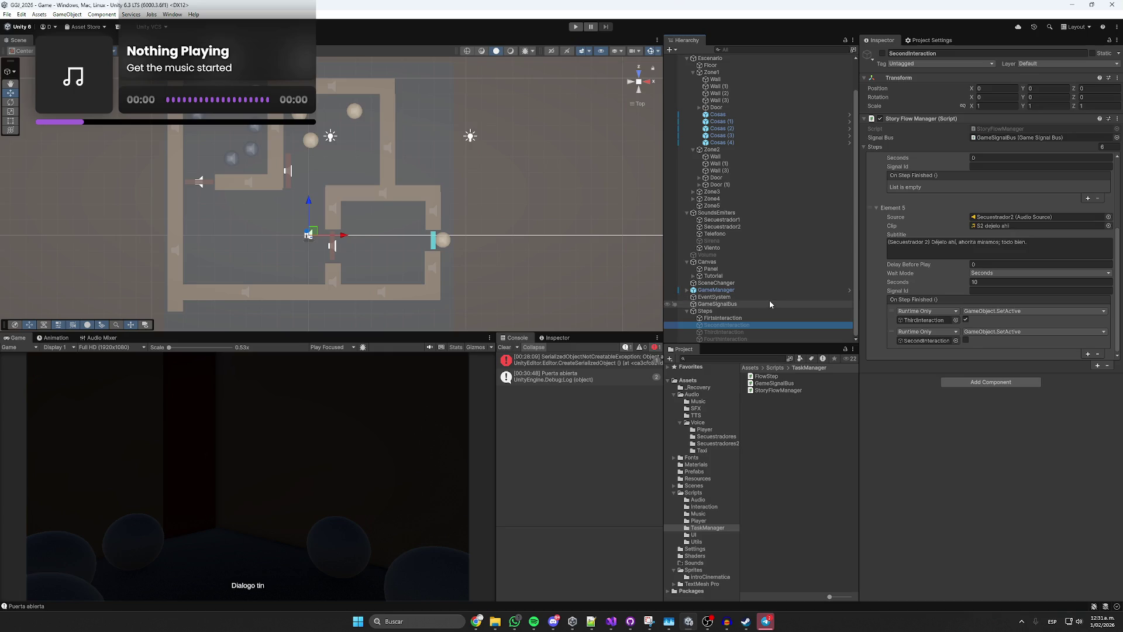
# Change the wait time of SecondInteraction's Element 5 from 10 to 8 seconds.
pyautogui.click(723, 331)
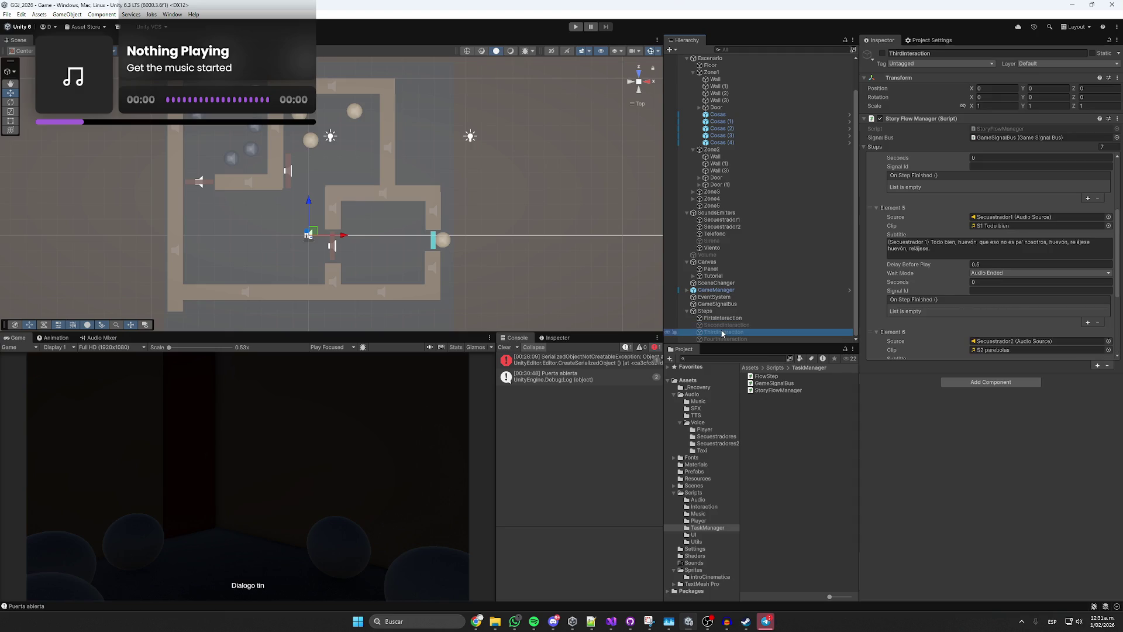
pyautogui.click(725, 325)
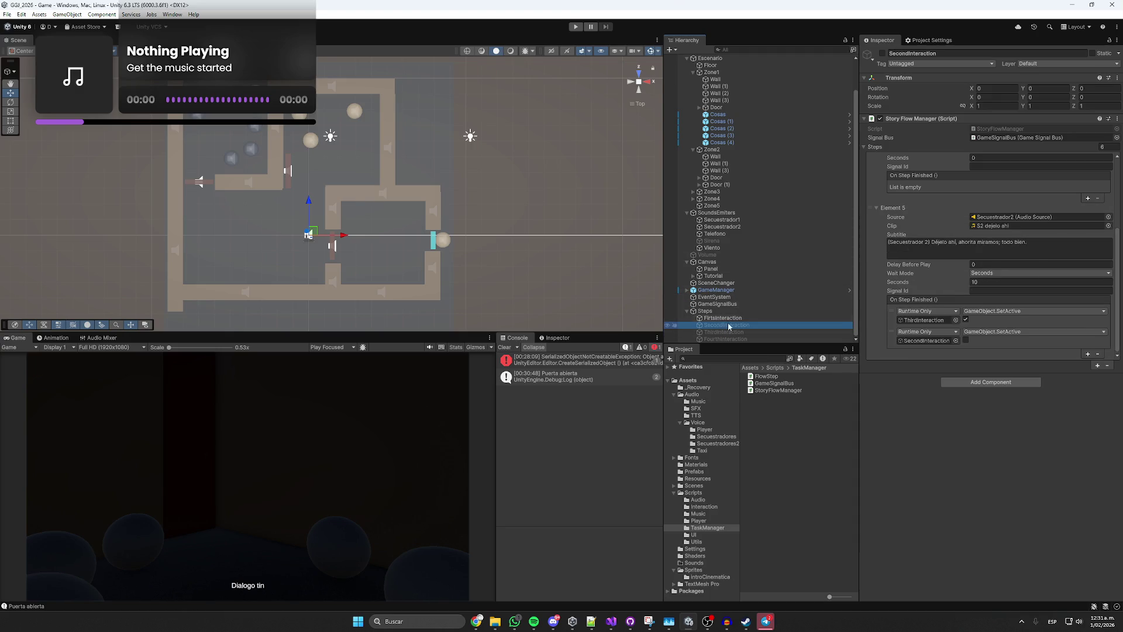
pyautogui.scroll(10, 912, 287)
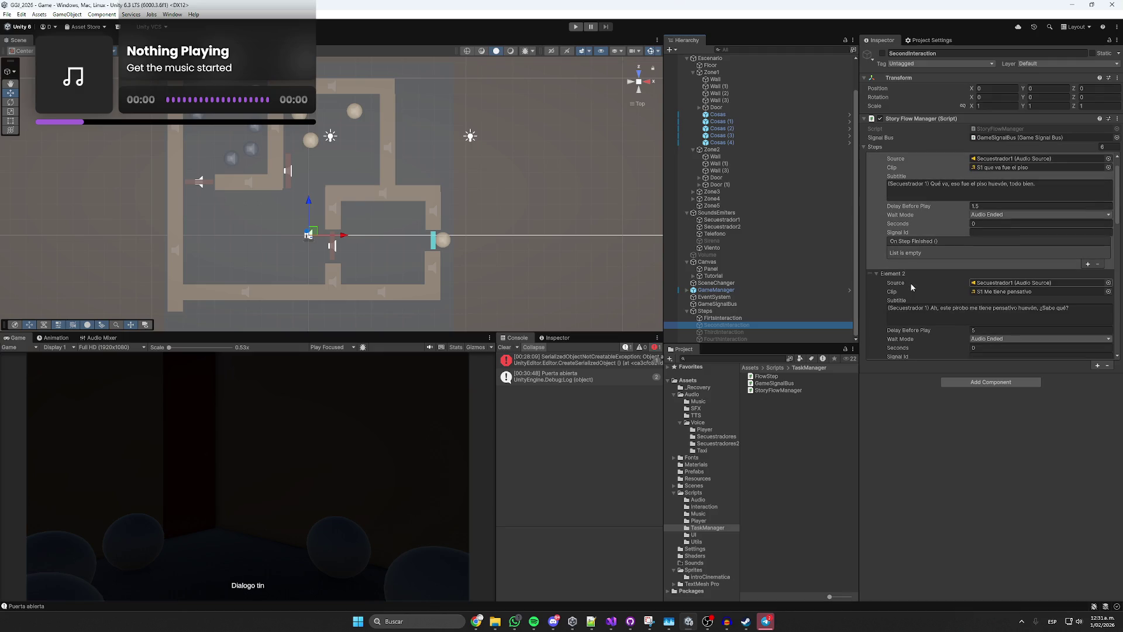
pyautogui.scroll(-5, 937, 226)
pyautogui.scroll(-10, 932, 242)
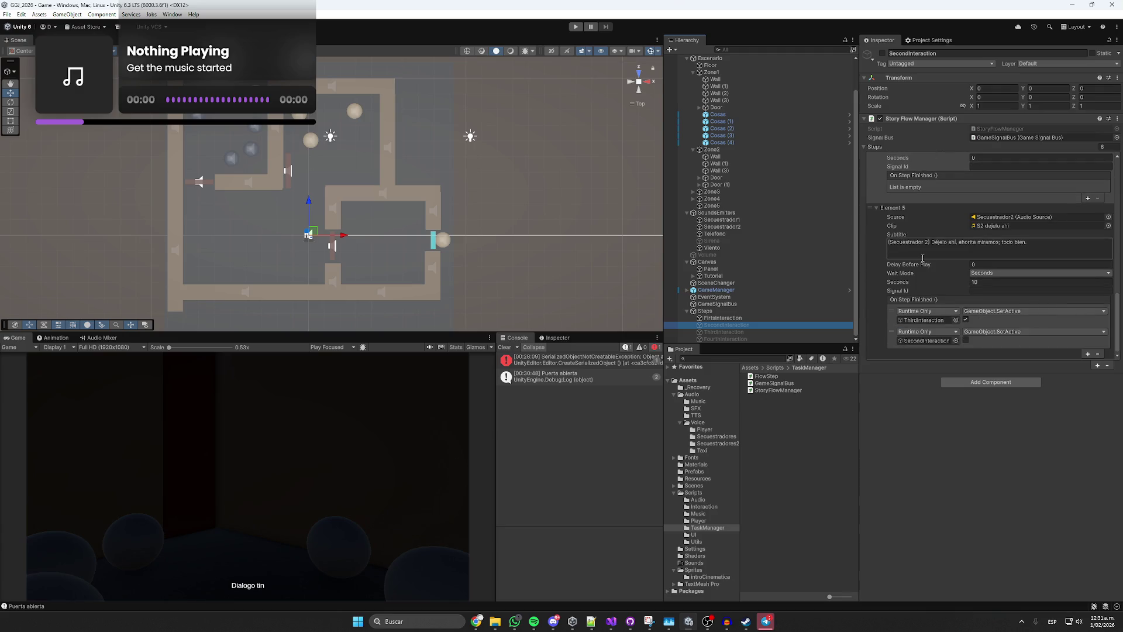
pyautogui.click(978, 282)
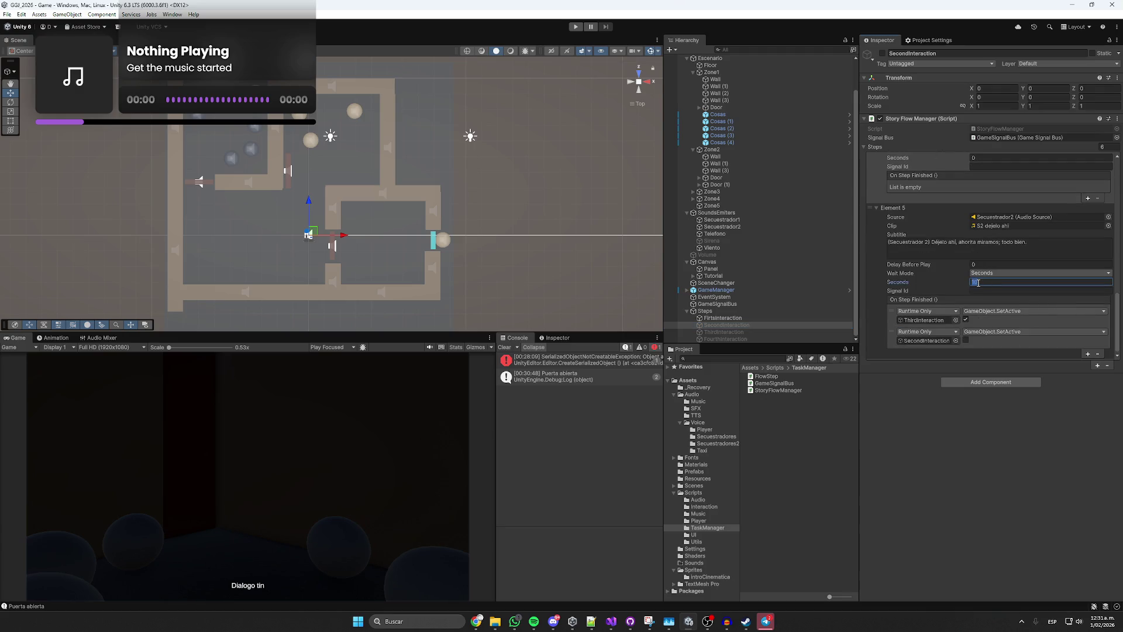
pyautogui.write('8')
pyautogui.click(745, 331)
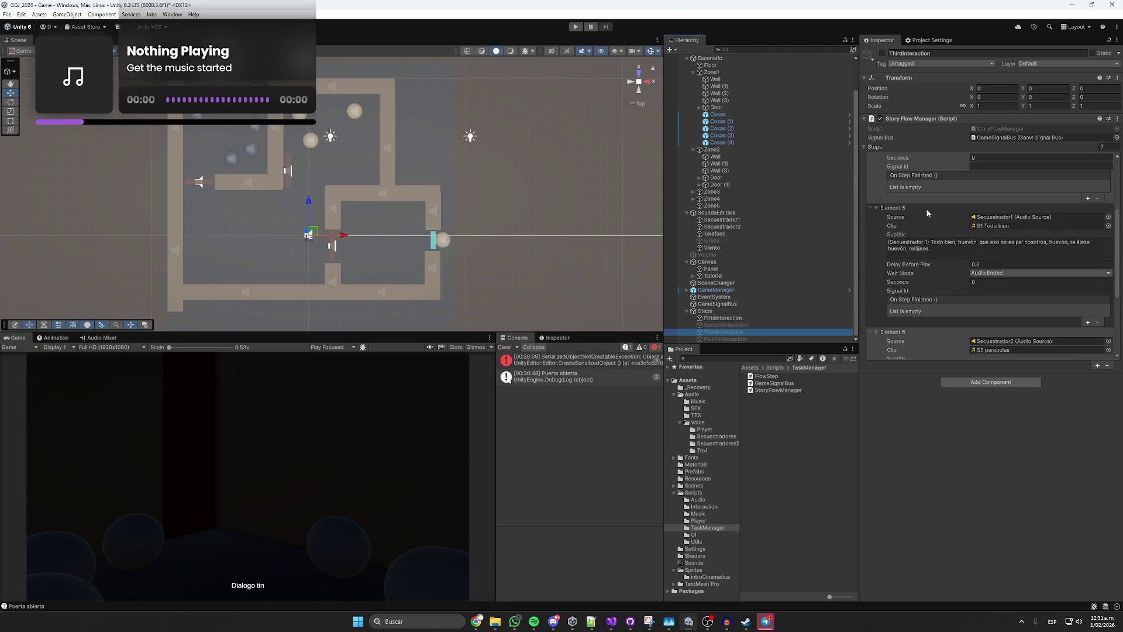
# Set the wait of ThirdInteraction's Element 3, the telephone hang-up step, to 5 seconds.
pyautogui.scroll(10, 926, 211)
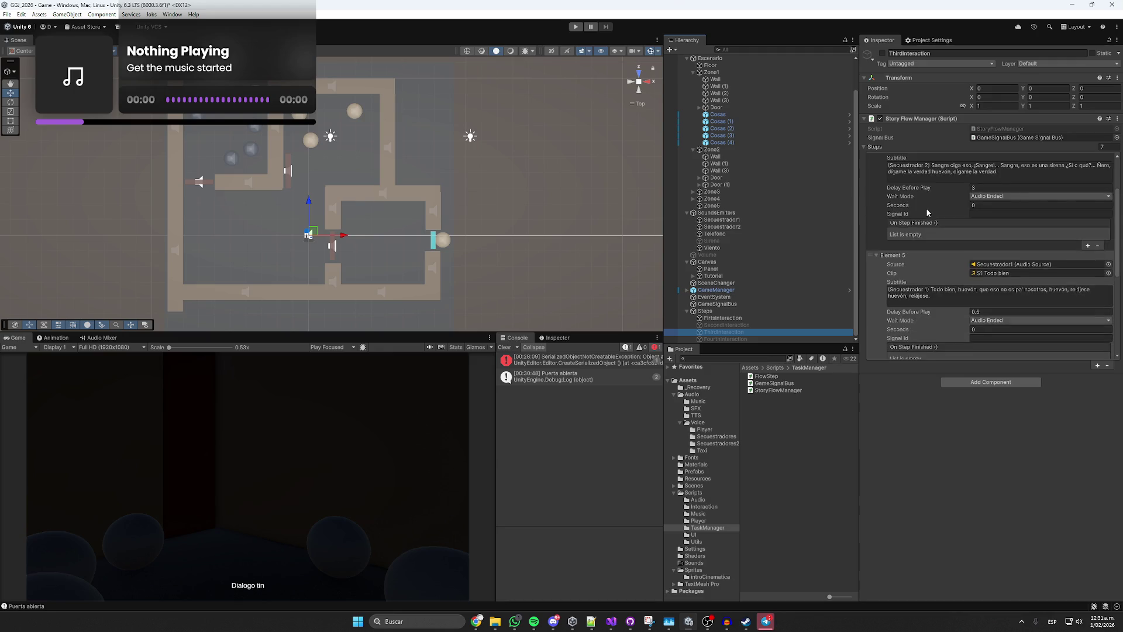
pyautogui.scroll(-1, 917, 219)
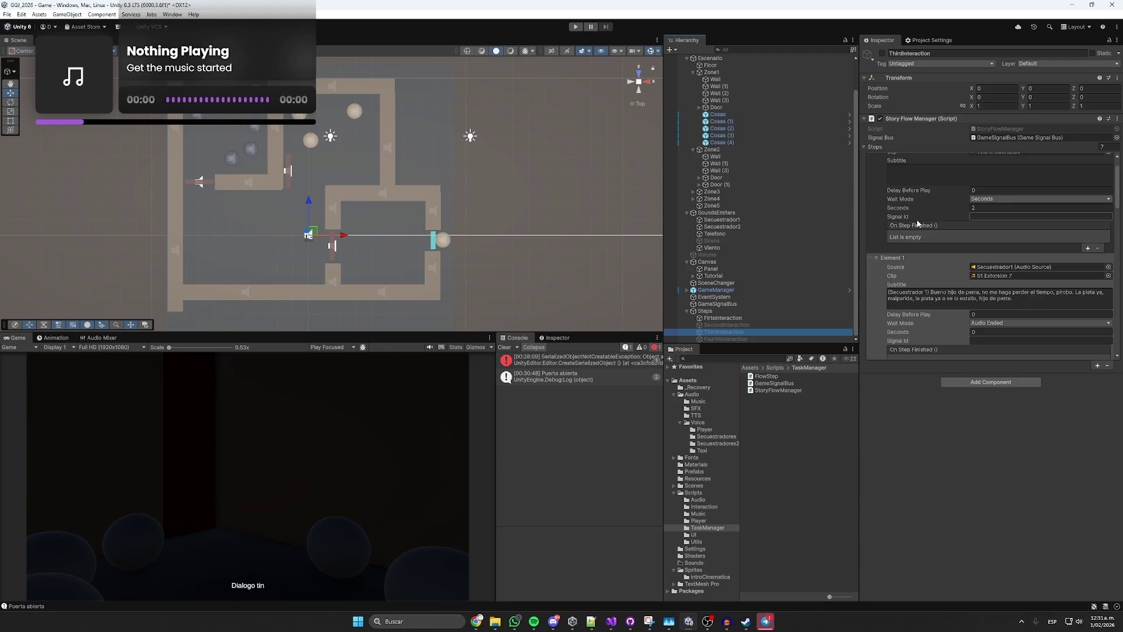
pyautogui.scroll(-1, 916, 230)
pyautogui.click(916, 232)
pyautogui.scroll(-2, 911, 230)
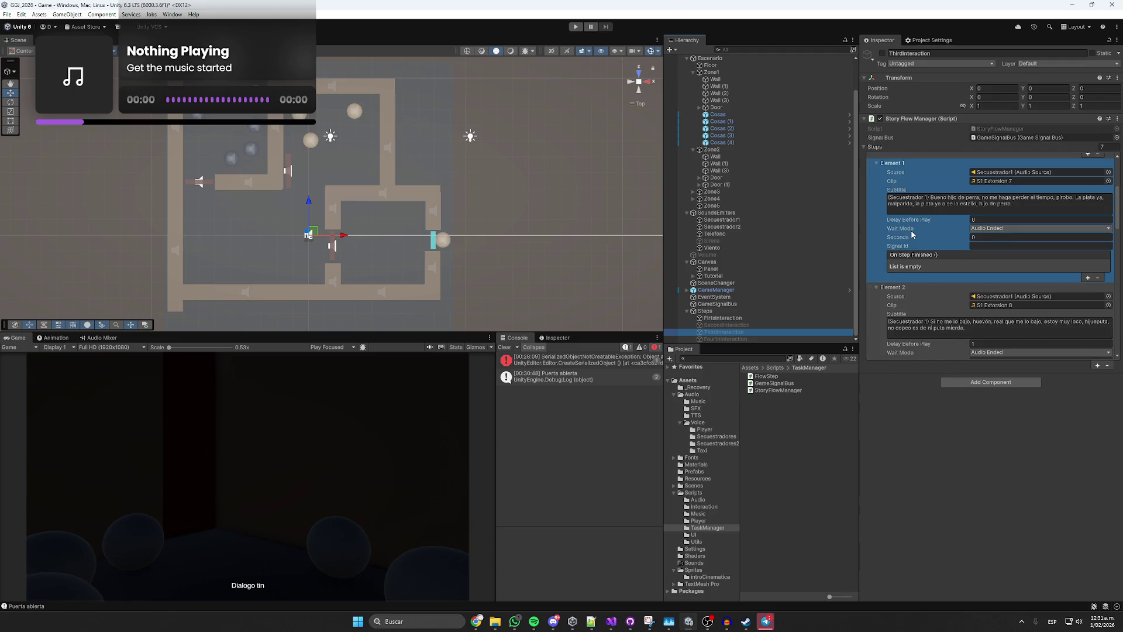
pyautogui.scroll(-1, 909, 255)
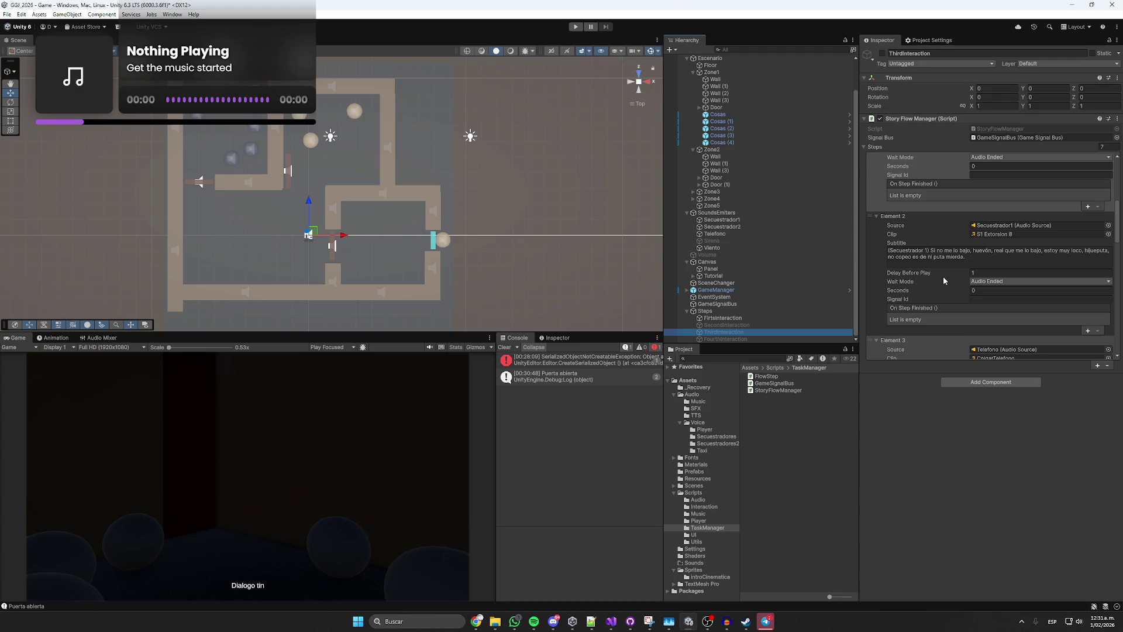
pyautogui.scroll(-3, 943, 280)
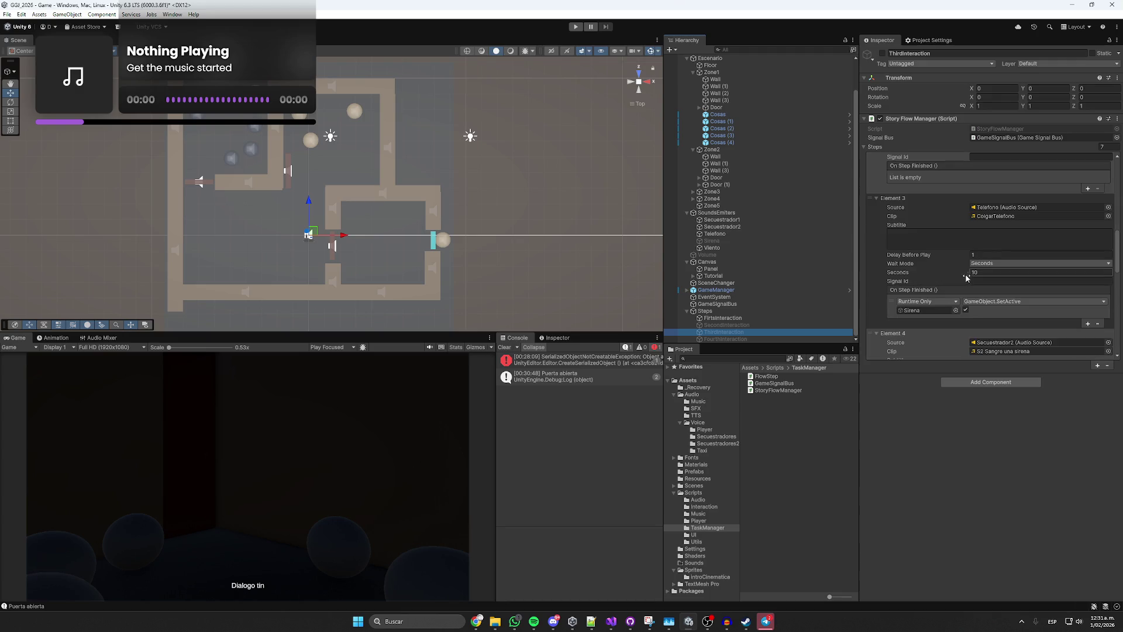
pyautogui.scroll(-1, 985, 250)
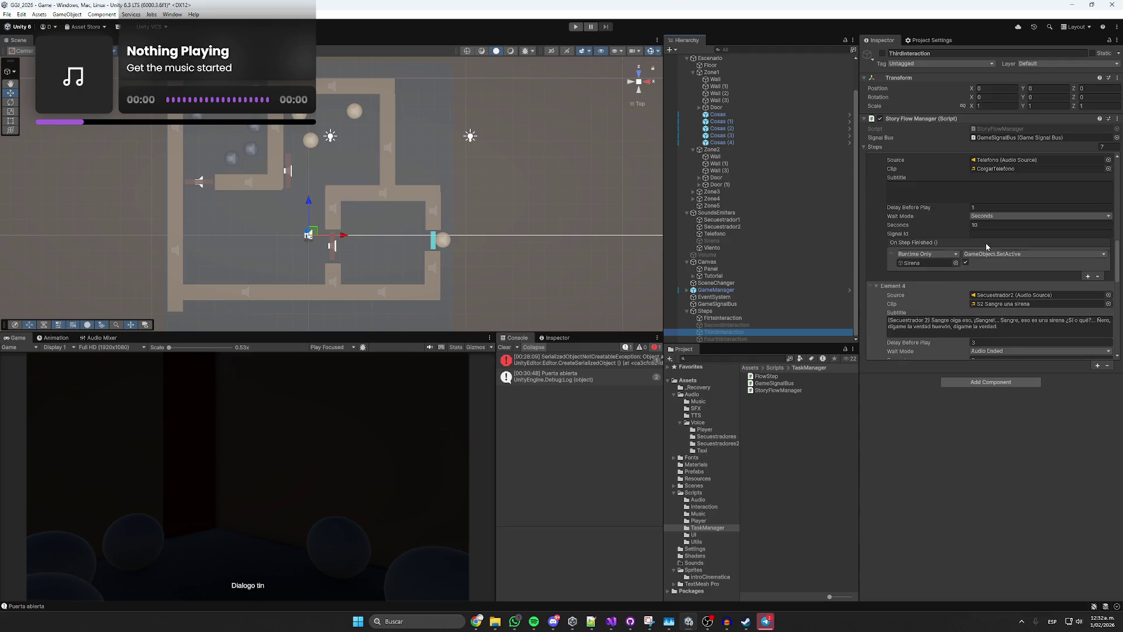
pyautogui.click(992, 226)
pyautogui.write('5')
# Review the remaining ThirdInteraction steps down to Element 6 and clear the Console log.
pyautogui.scroll(-2, 921, 228)
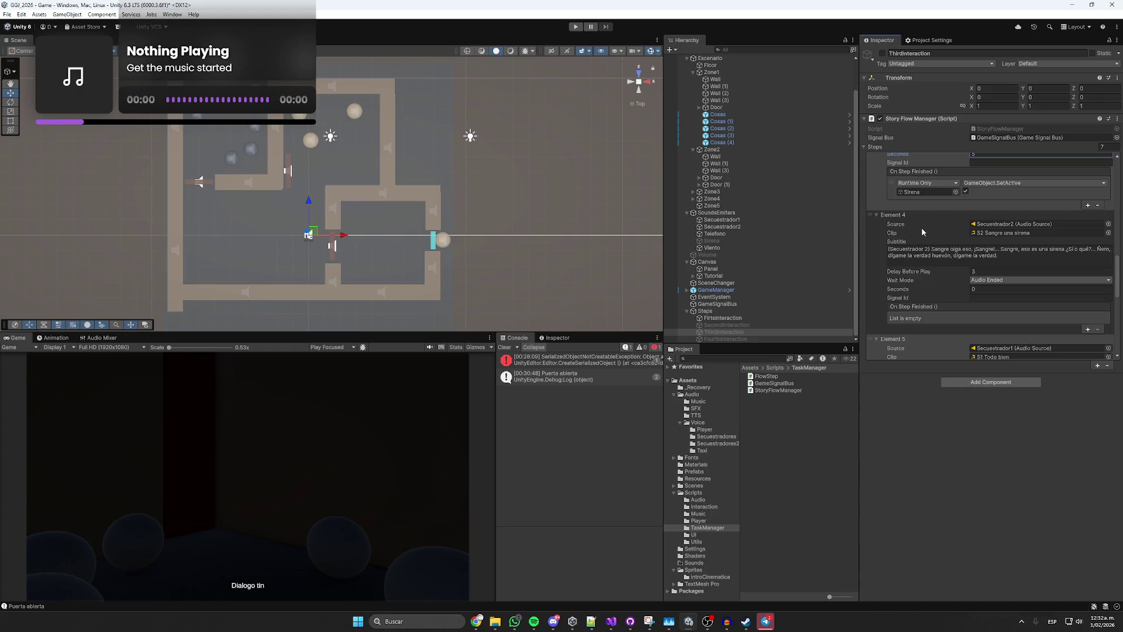
pyautogui.scroll(-1, 922, 232)
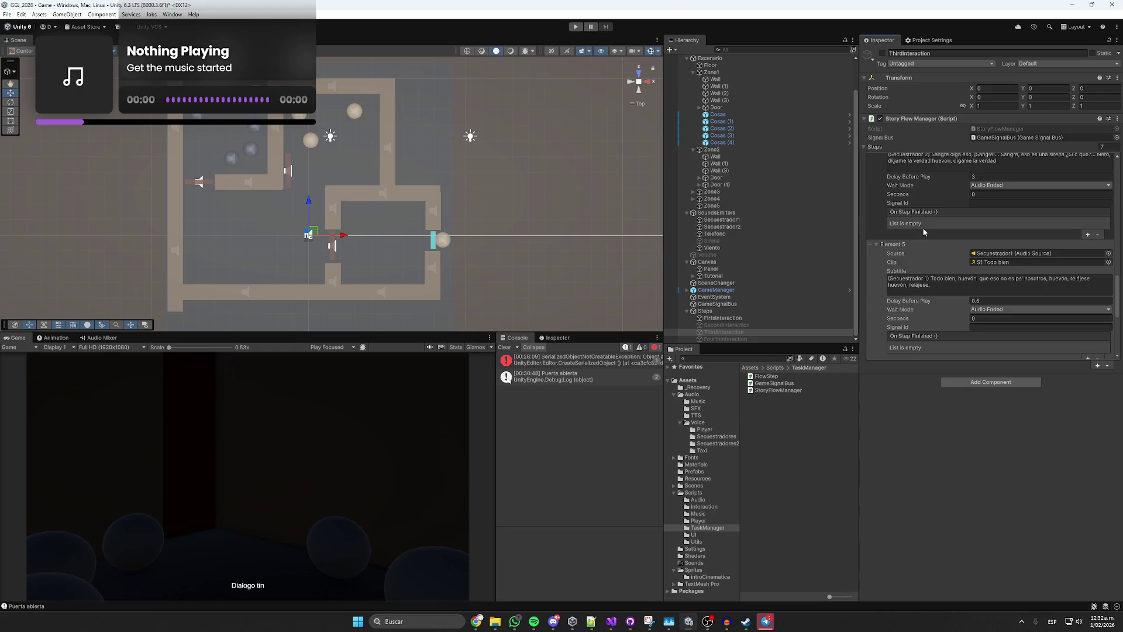
pyautogui.scroll(-1, 922, 227)
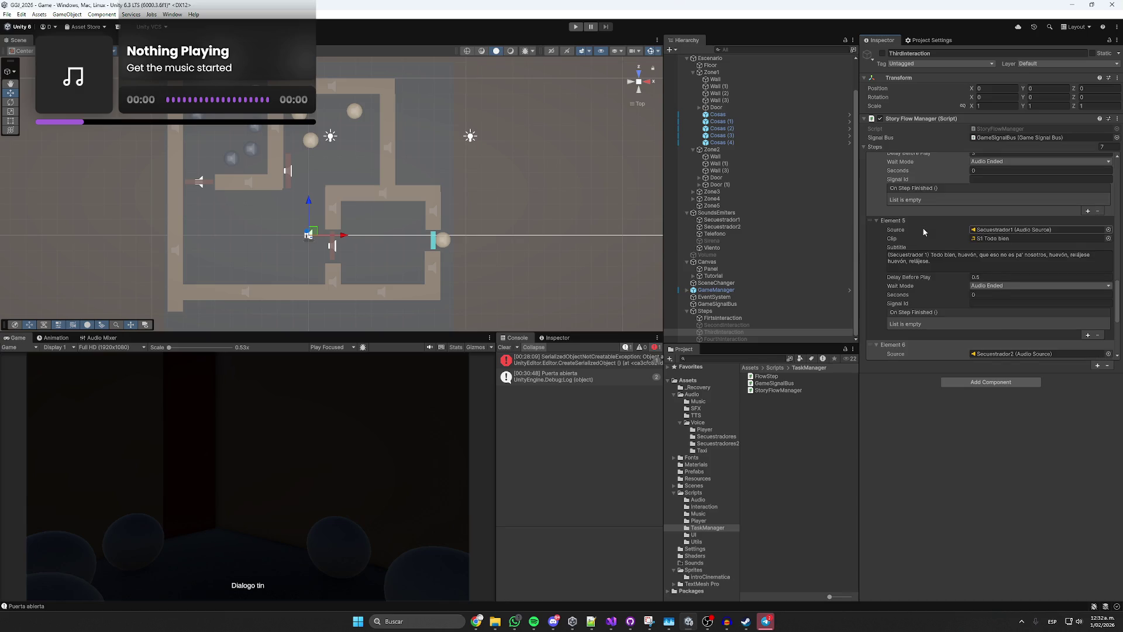
pyautogui.scroll(-1, 922, 227)
pyautogui.scroll(-1, 924, 231)
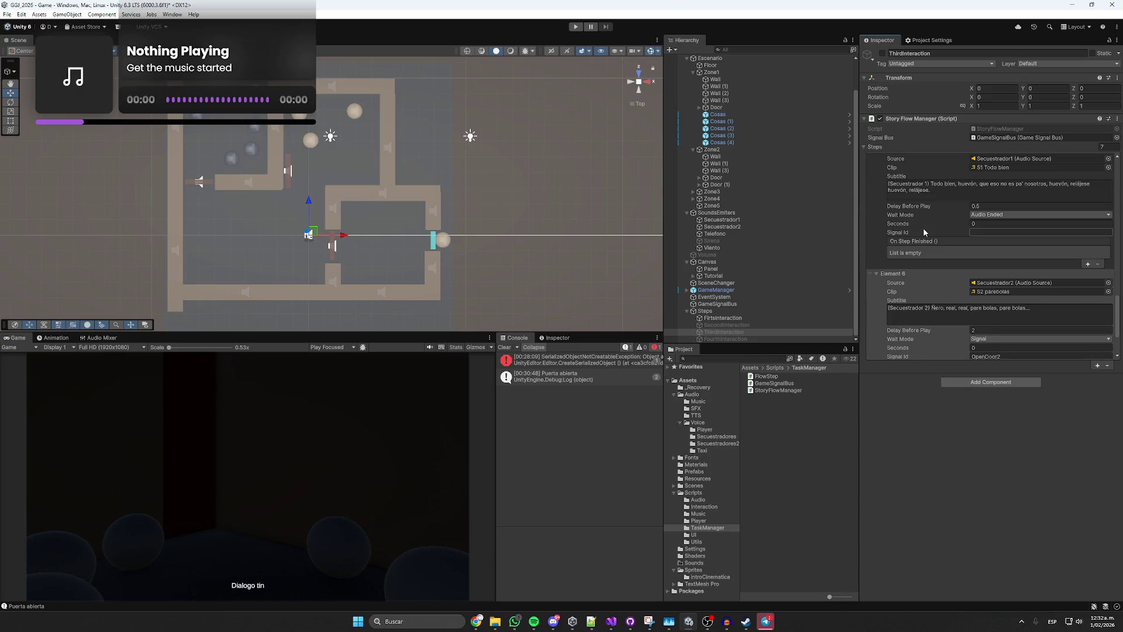
pyautogui.scroll(-3, 924, 231)
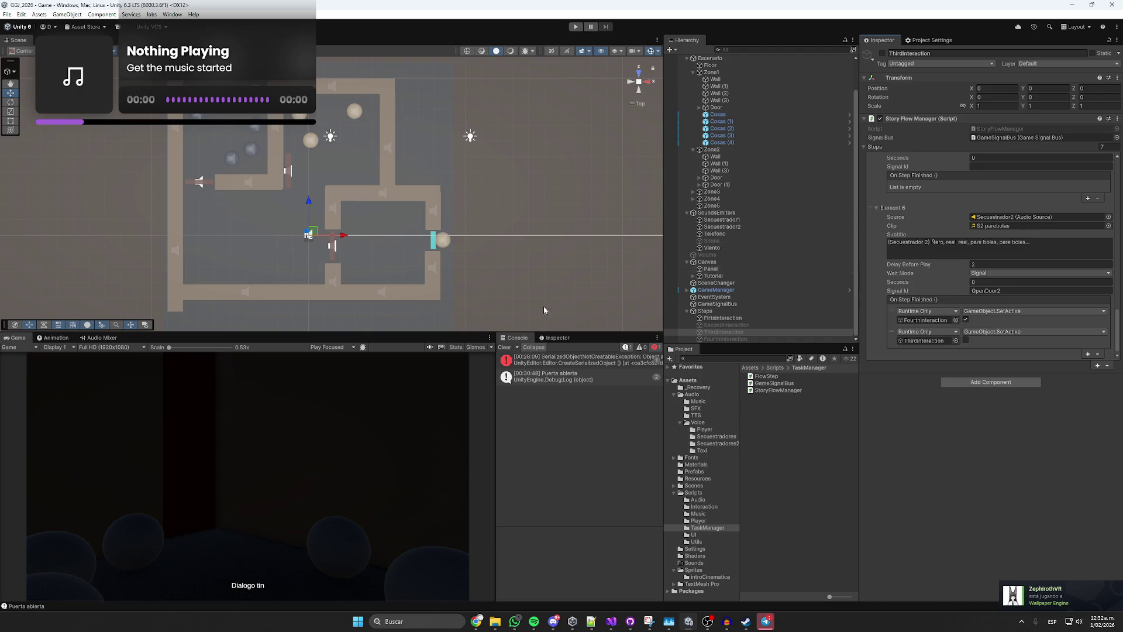
pyautogui.click(506, 347)
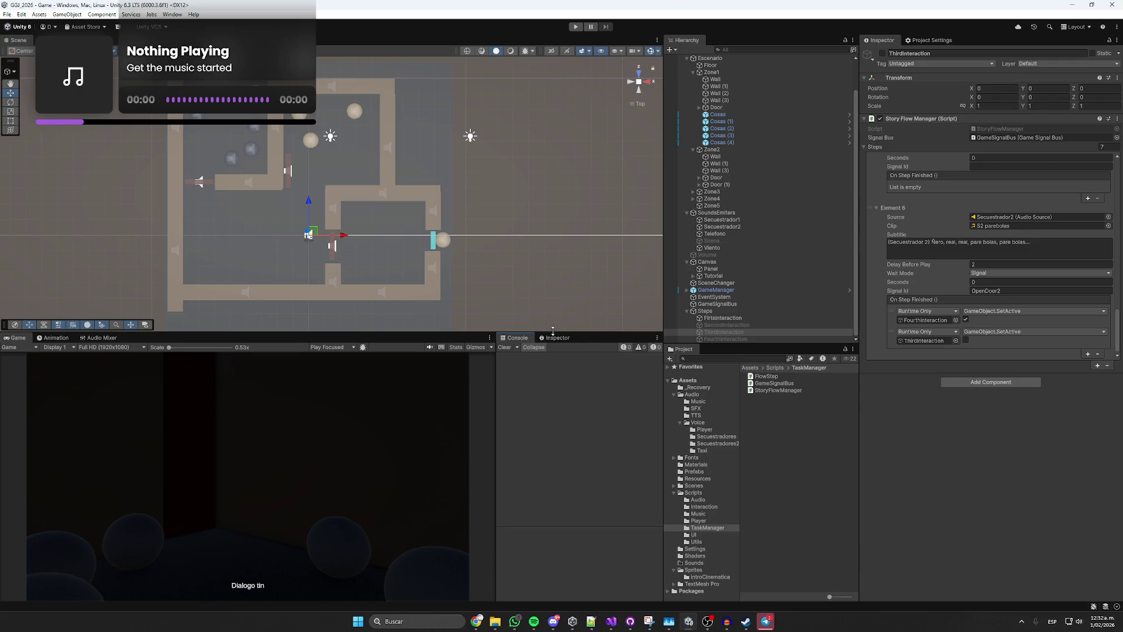
# Follow Viento's Audio Source output to the SFX group and show the Master mixer's groups.
pyautogui.click(445, 240)
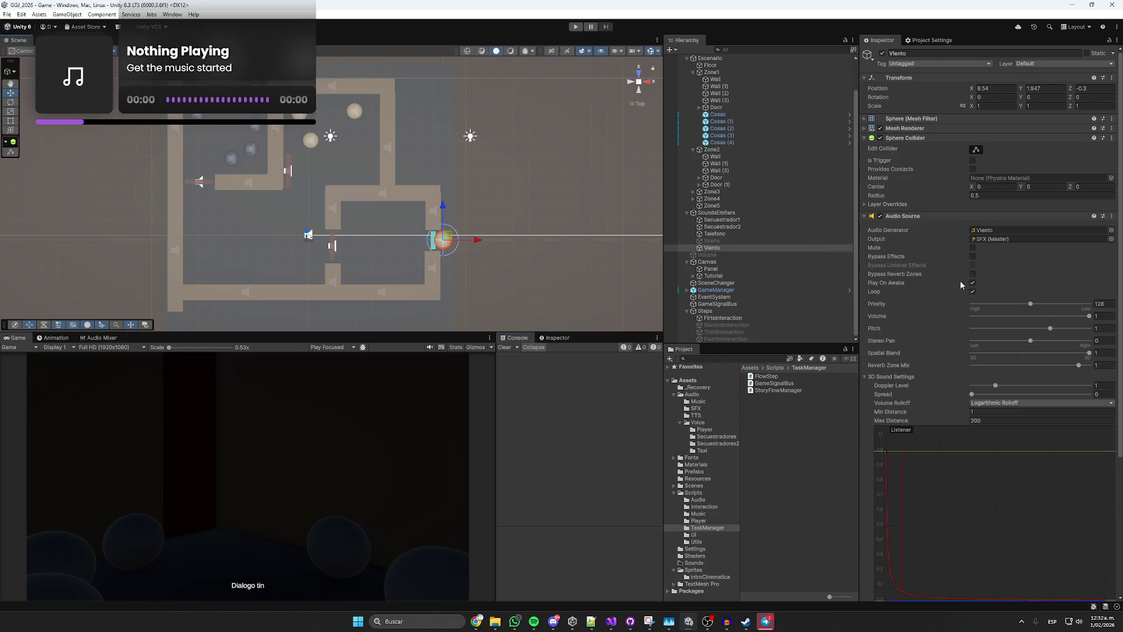
pyautogui.scroll(-2, 962, 282)
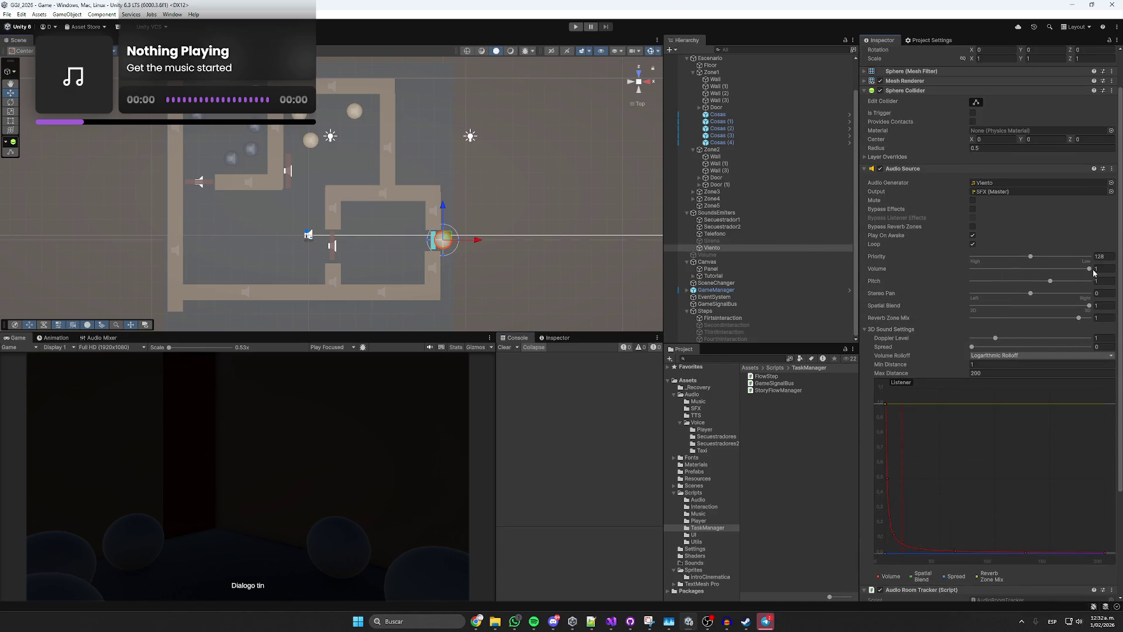
pyautogui.click(998, 191)
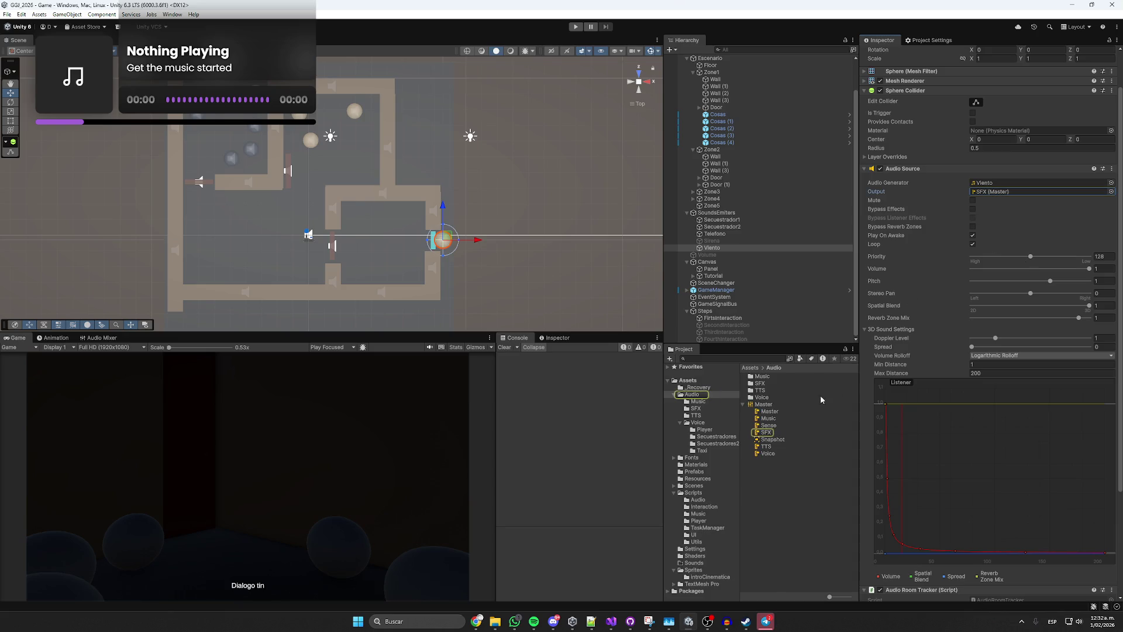
pyautogui.click(766, 433)
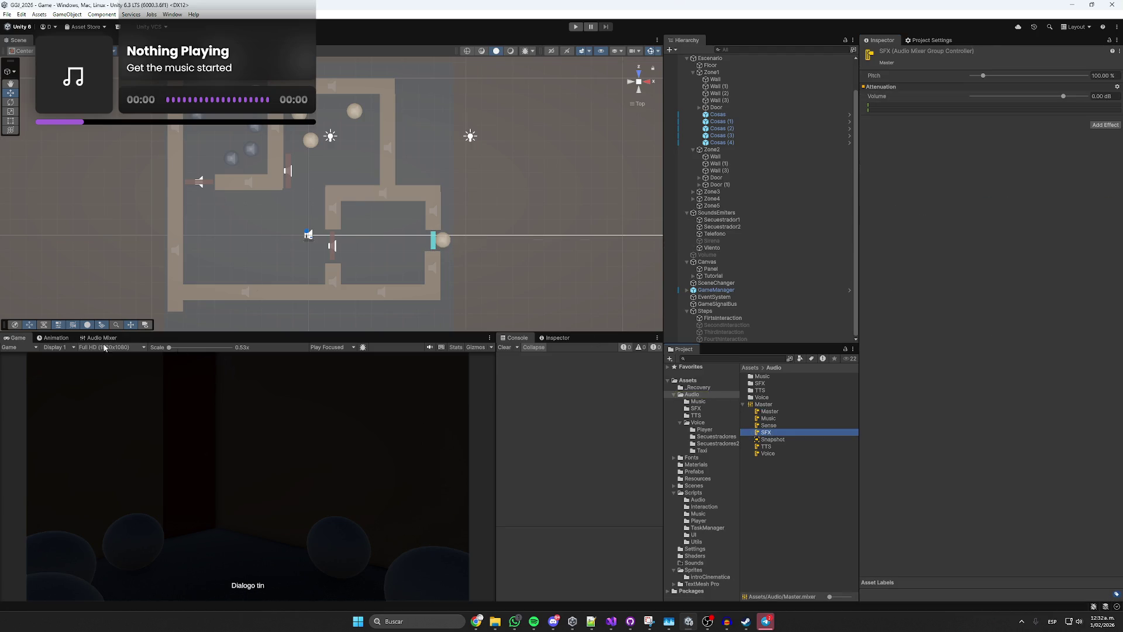
pyautogui.click(99, 338)
pyautogui.click(762, 404)
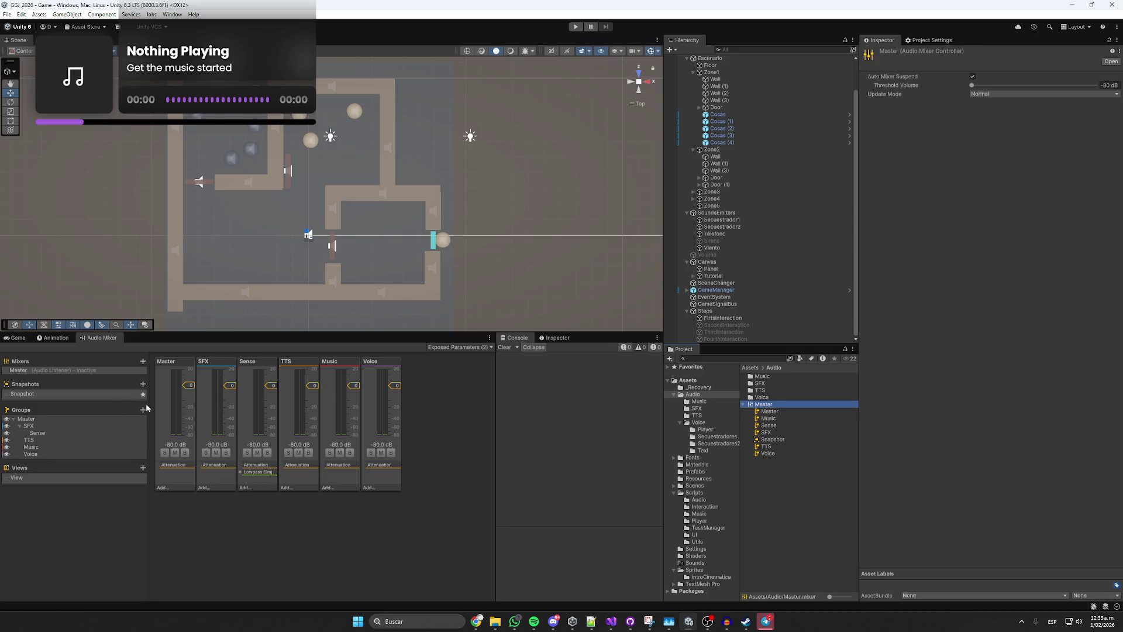
# Add an OutScene child group under SFX and raise its volume to 7.38 dB.
pyautogui.click(33, 427)
pyautogui.rightClick(33, 427)
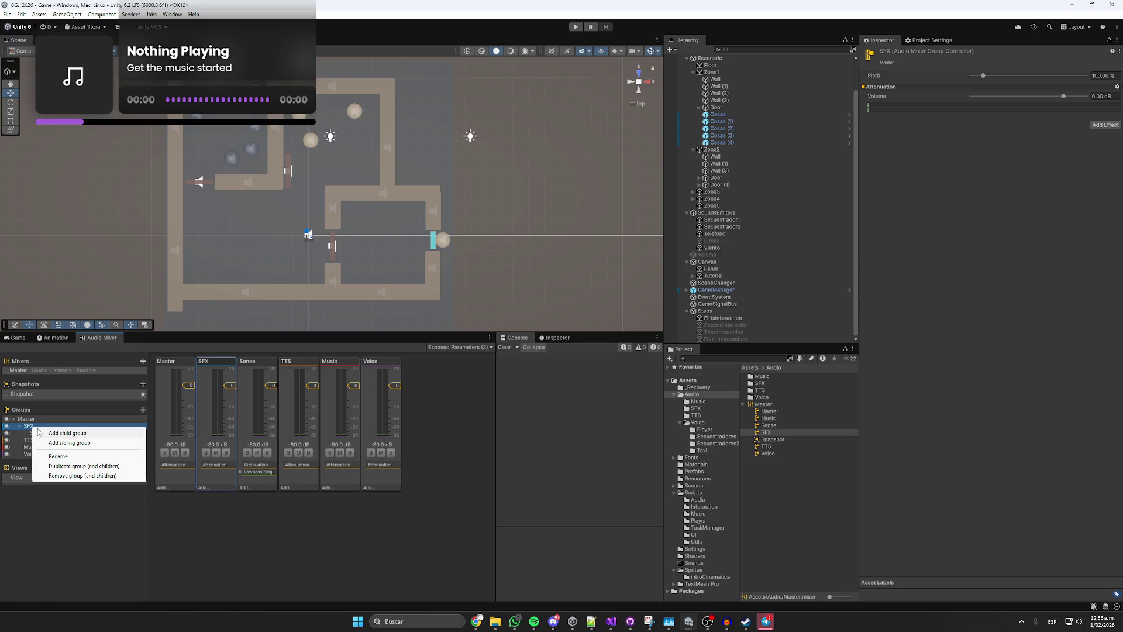
pyautogui.click(59, 434)
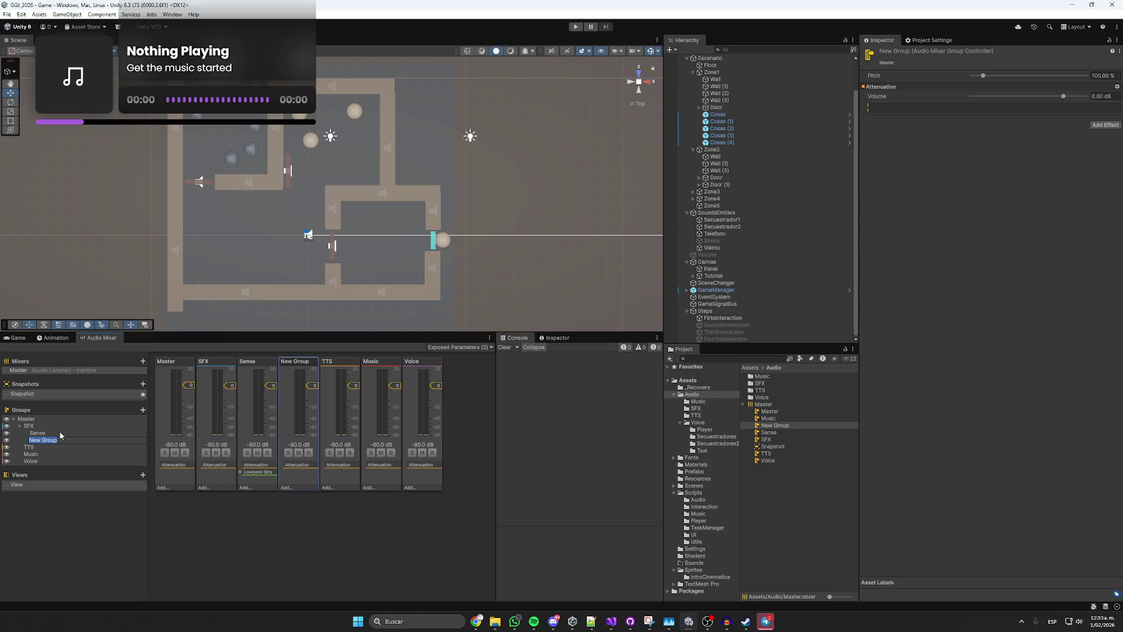
pyautogui.write('OutSc')
pyautogui.write('ene')
pyautogui.press('Return')
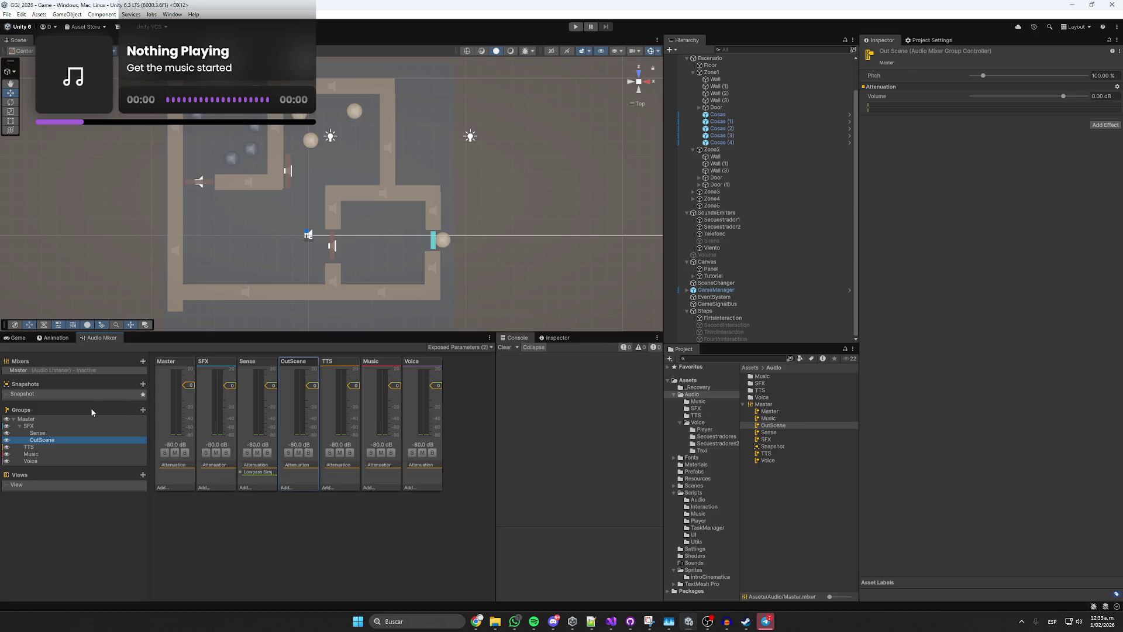
pyautogui.moveTo(318, 387); pyautogui.dragTo(316, 380)
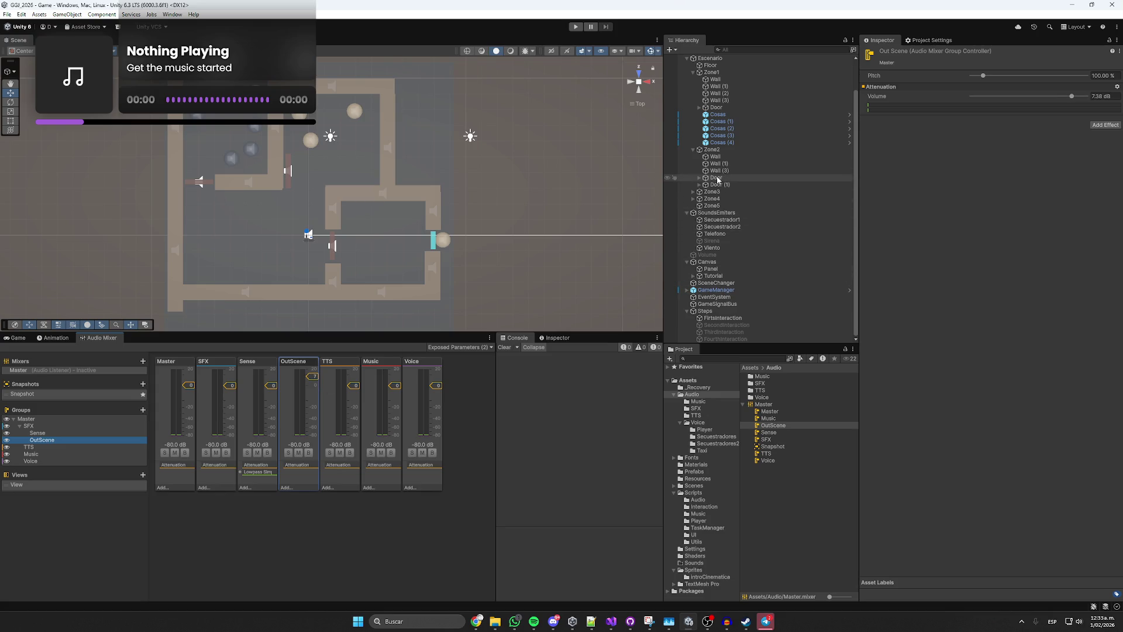
pyautogui.click(715, 233)
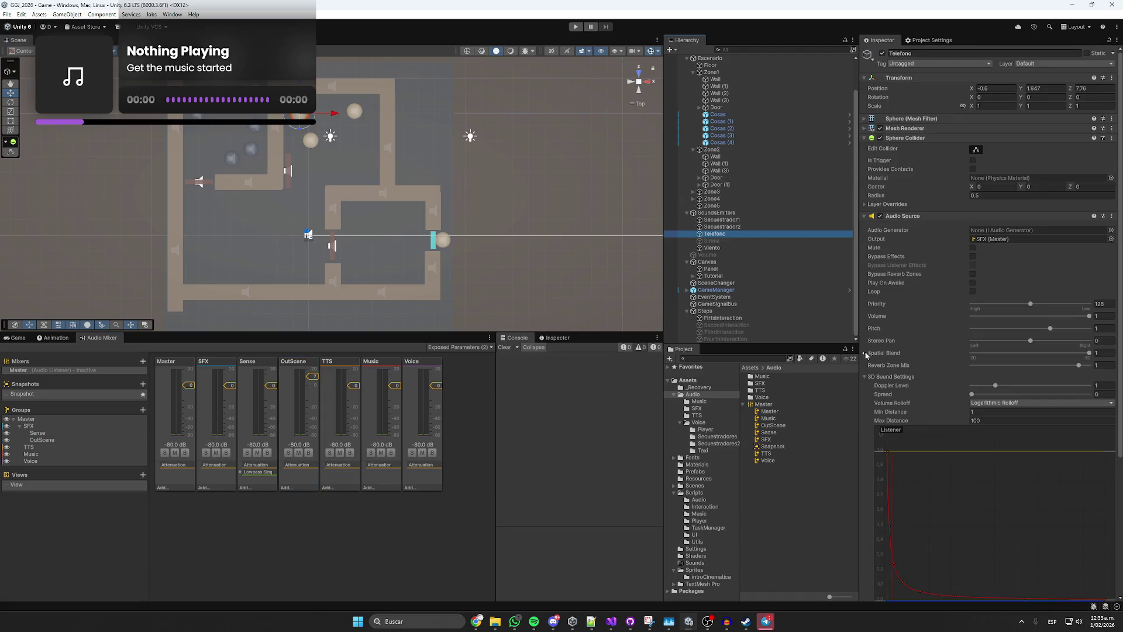
# Route Sirena's and Viento's Audio Source output to the OutScene mixer group.
pyautogui.moveTo(778, 441); pyautogui.dragTo(998, 241)
pyautogui.click(708, 240)
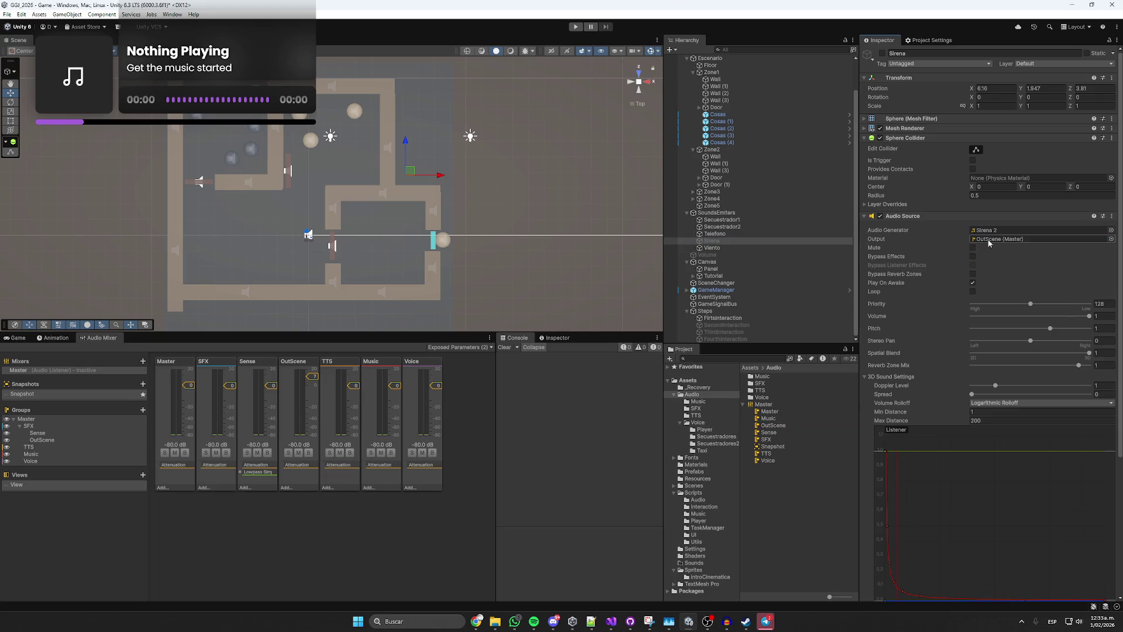
pyautogui.click(732, 248)
pyautogui.moveTo(774, 425); pyautogui.dragTo(998, 238)
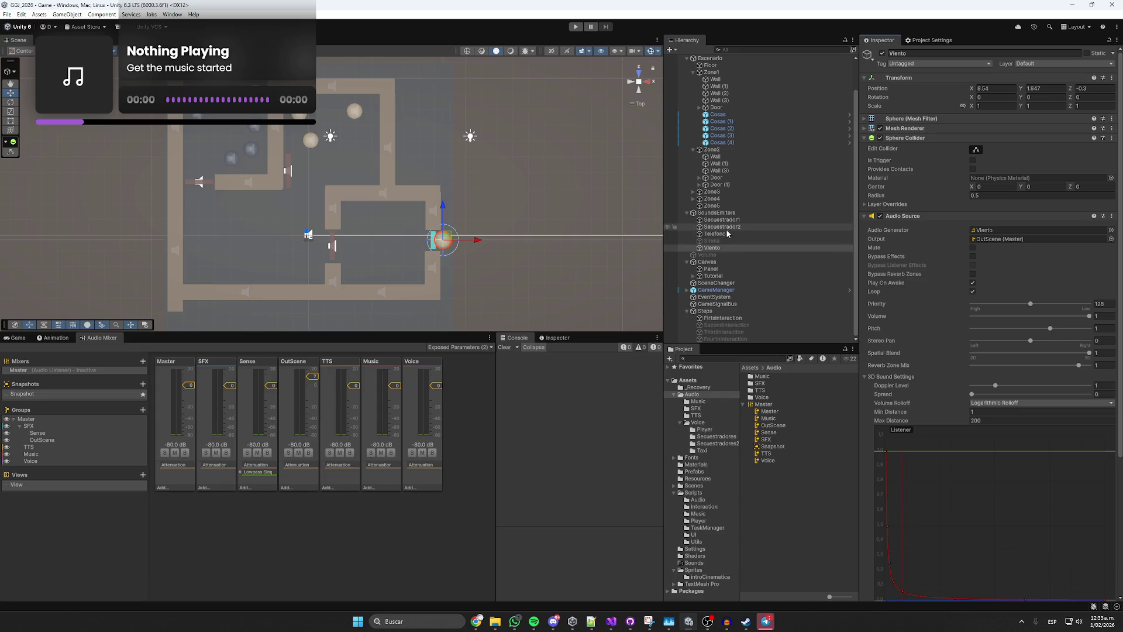
pyautogui.click(716, 178)
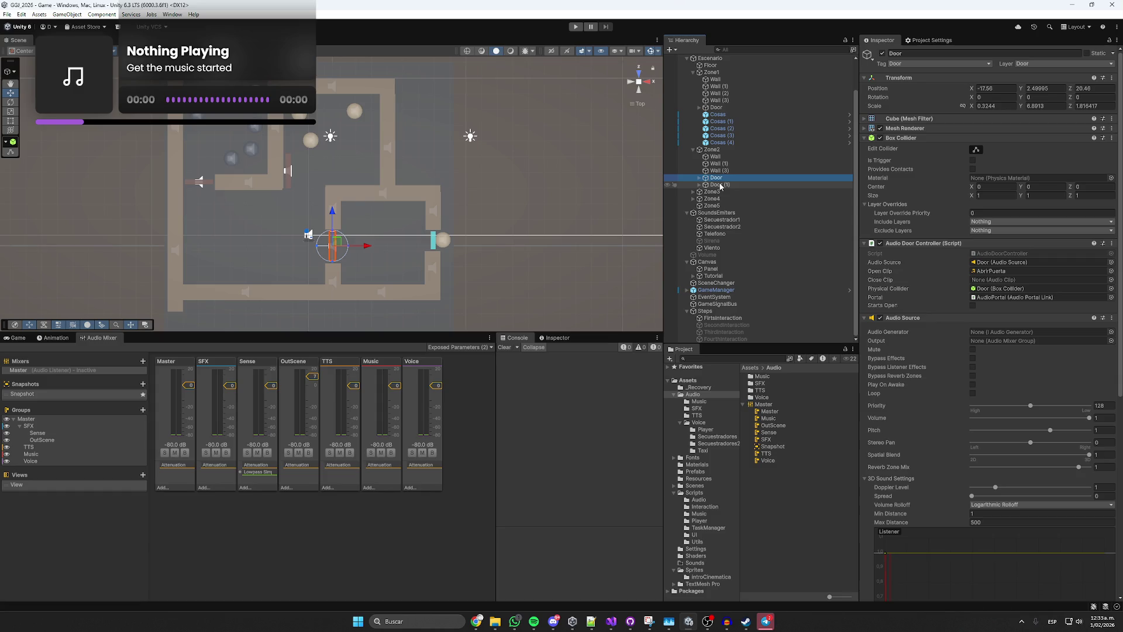
# Set both Door objects' Audio Source volume to 0.5, then return to the Game view.
pyautogui.keyDown('ctrl'); pyautogui.click(723, 107); pyautogui.keyUp('ctrl')
pyautogui.click(1048, 419)
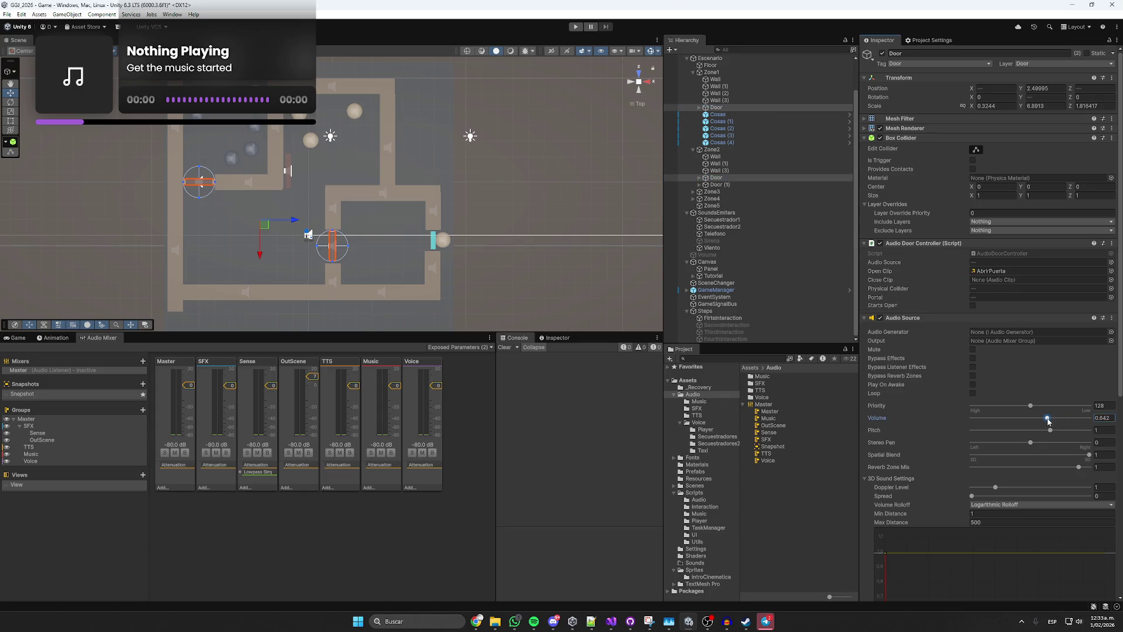
pyautogui.click(1110, 417)
pyautogui.write('0.5')
pyautogui.press('Return')
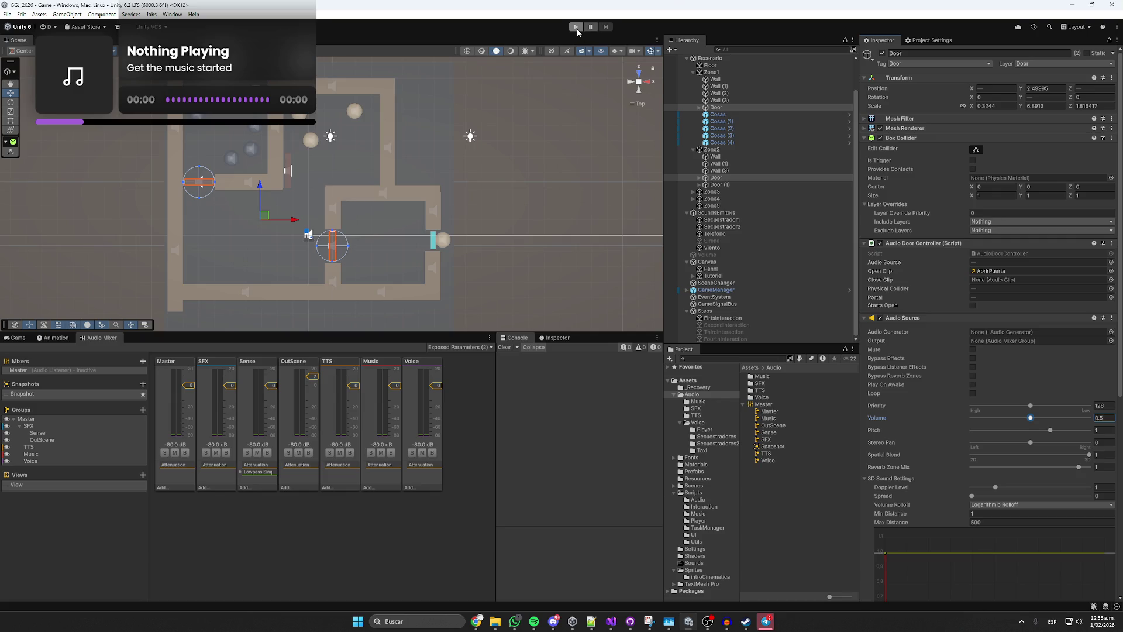
pyautogui.click(18, 338)
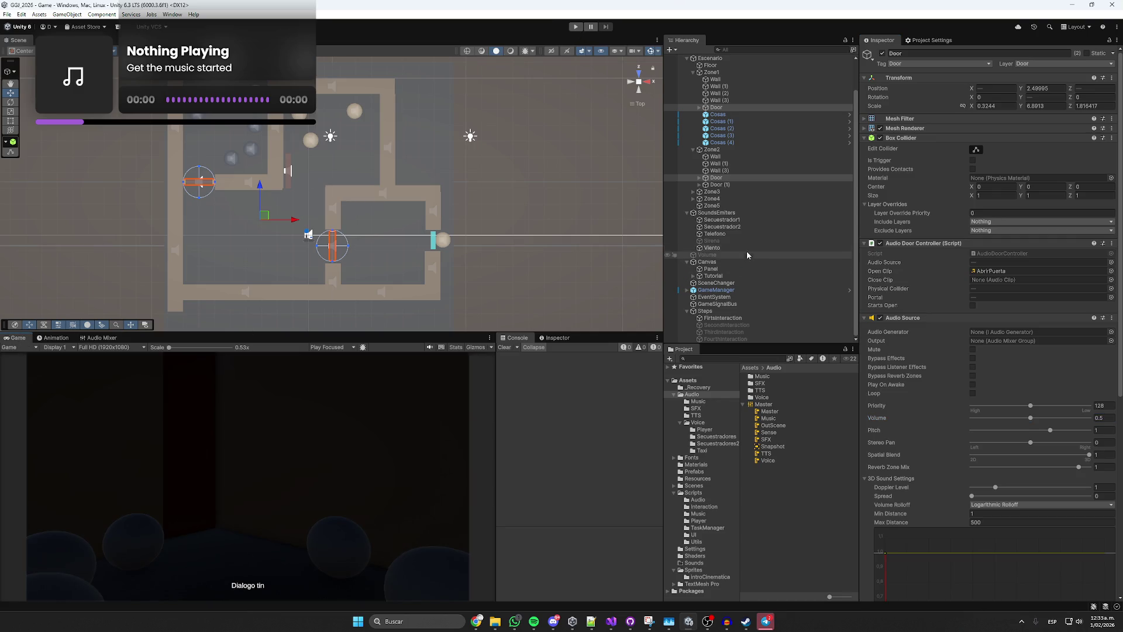
# Activate the post-processing Volume object with Alt+Shift+A, then select the Player.
pyautogui.click(717, 255)
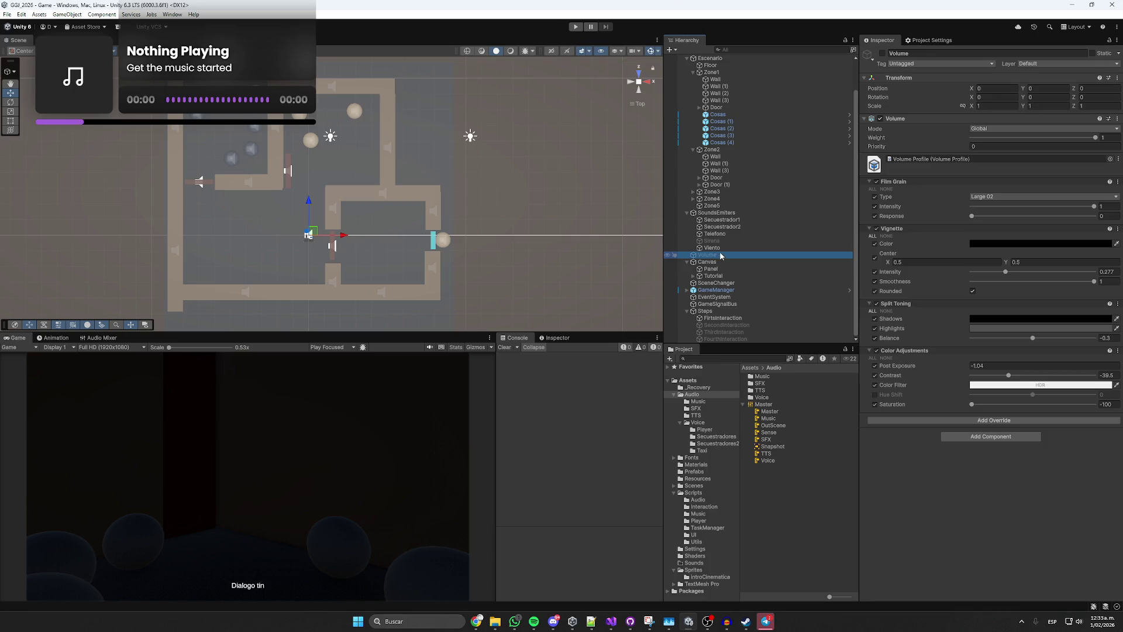
pyautogui.hotkey('alt', 'shift', 'a')
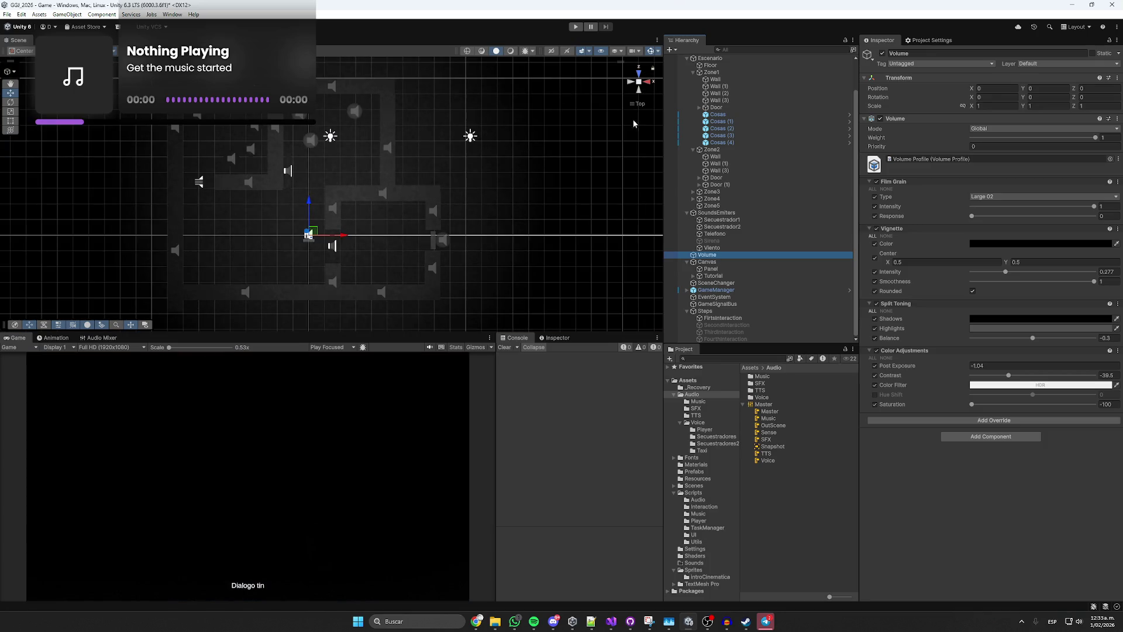
pyautogui.click(608, 107)
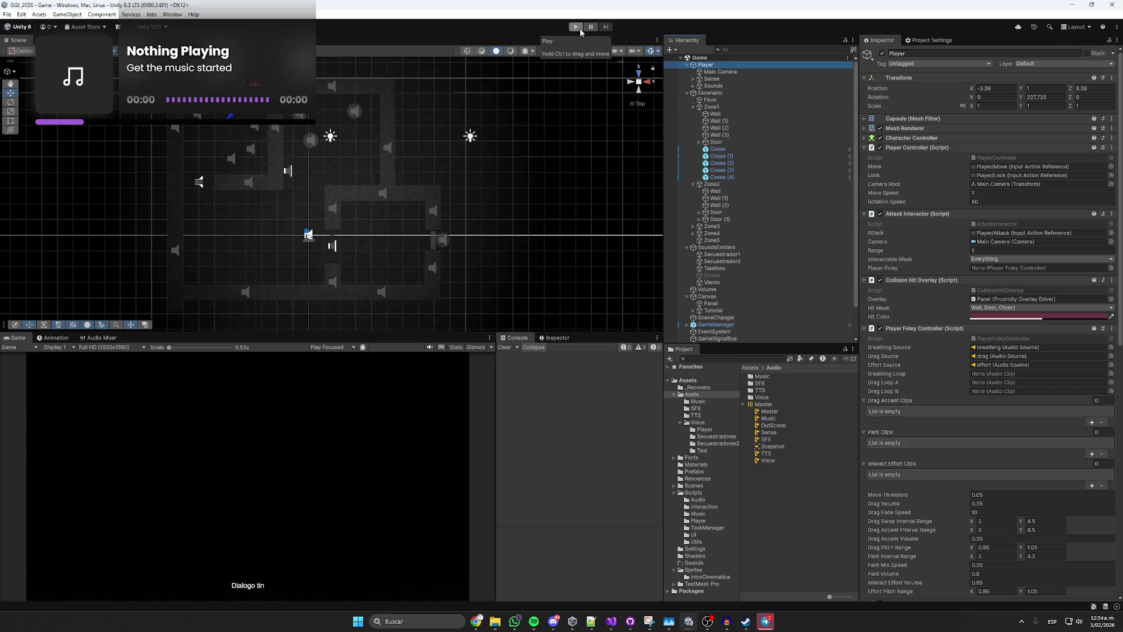
# Enter Play mode, walk the Player forward and open the first door.
pyautogui.click(581, 31)
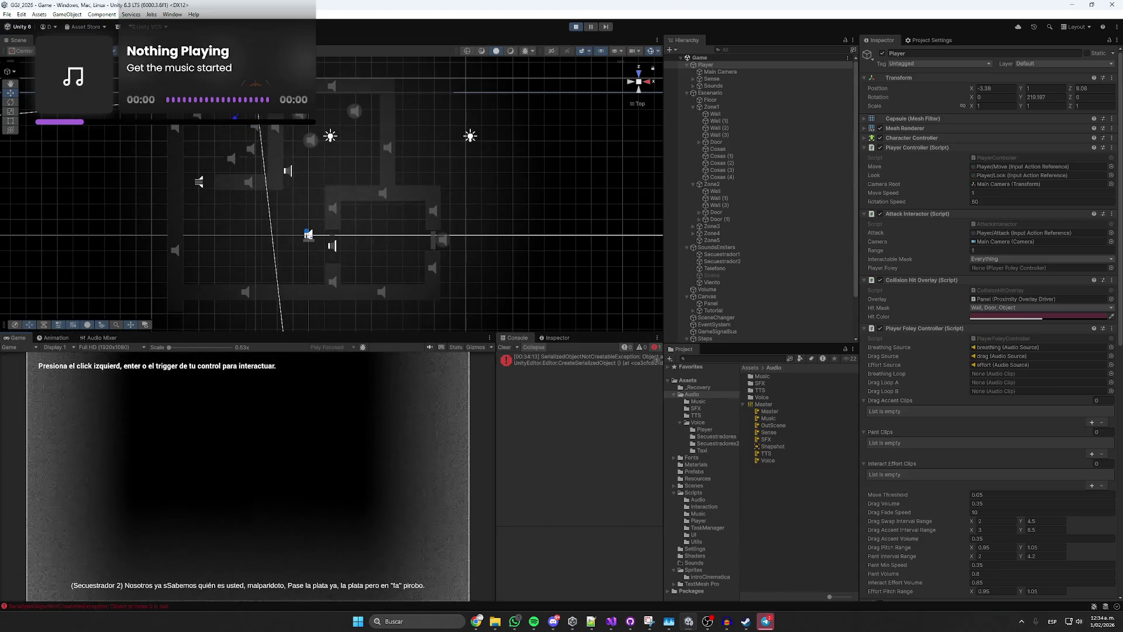
pyautogui.press('w')
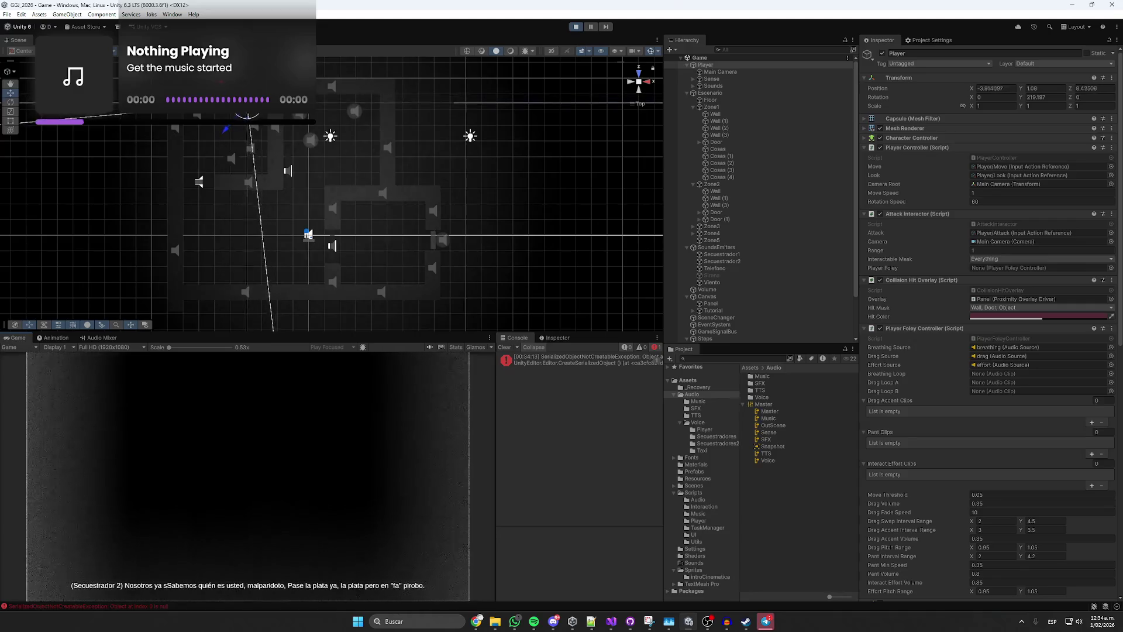
pyautogui.press('w')
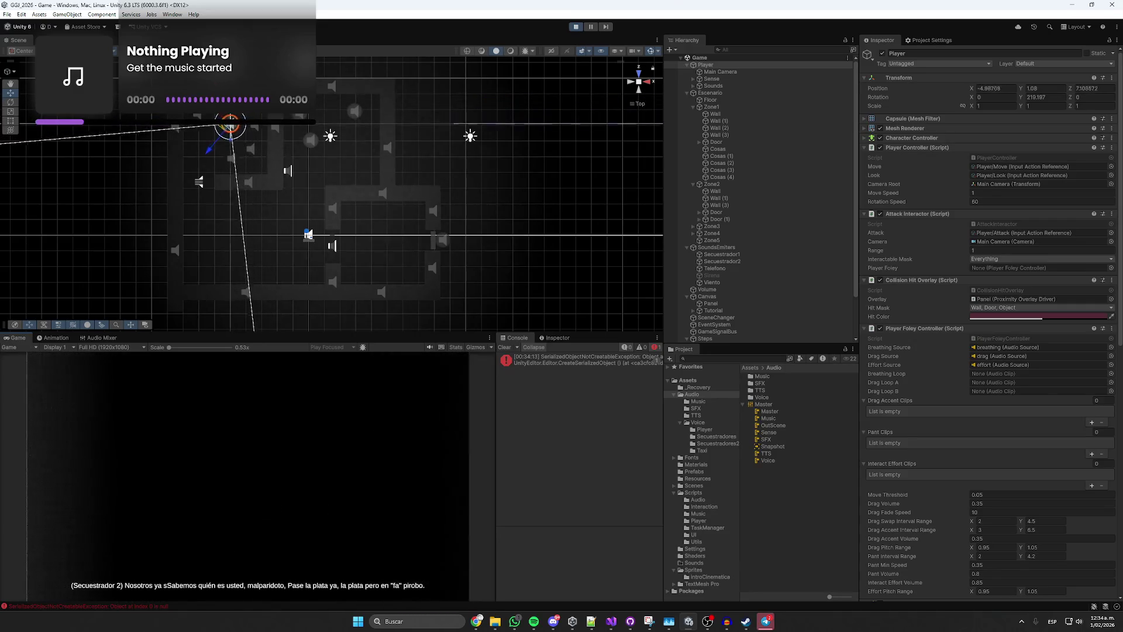
pyautogui.press('w')
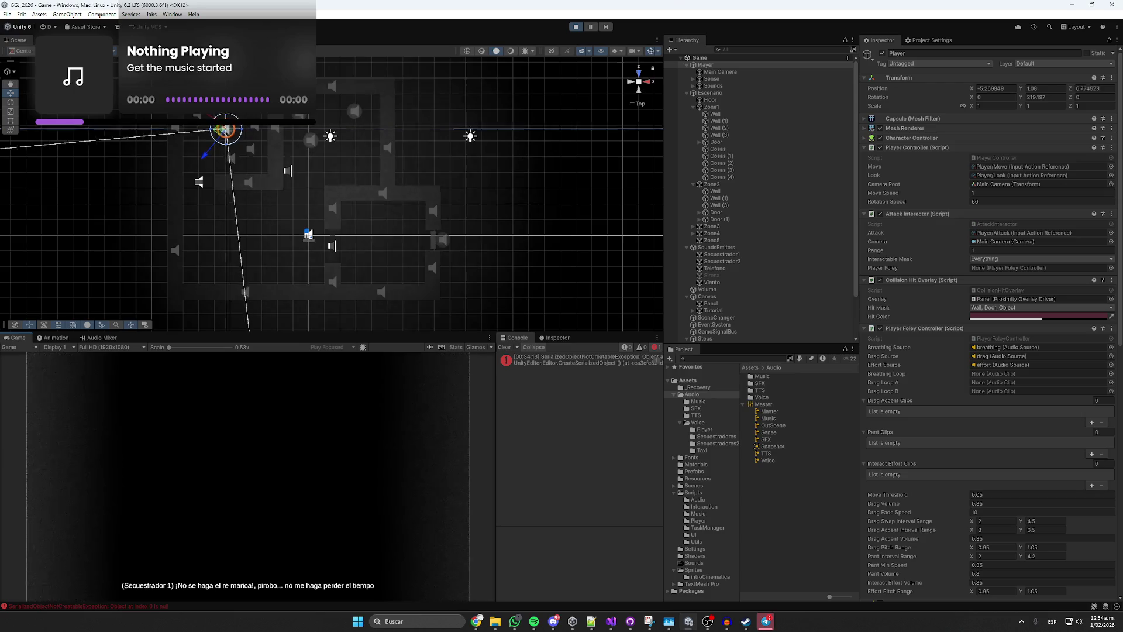
pyautogui.press('w')
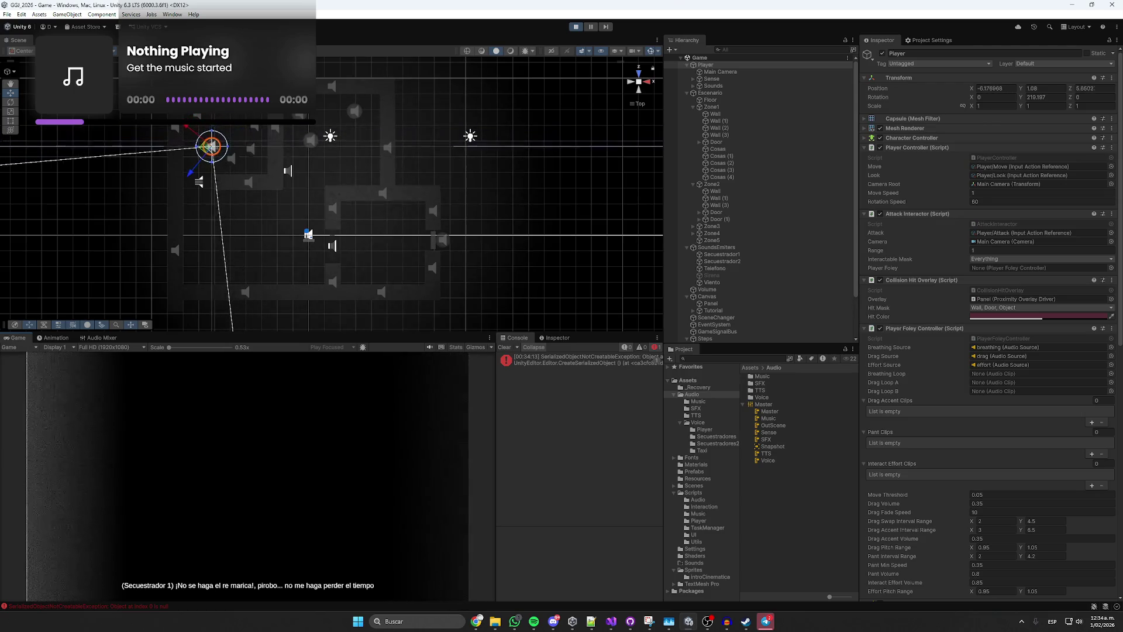
pyautogui.press('w')
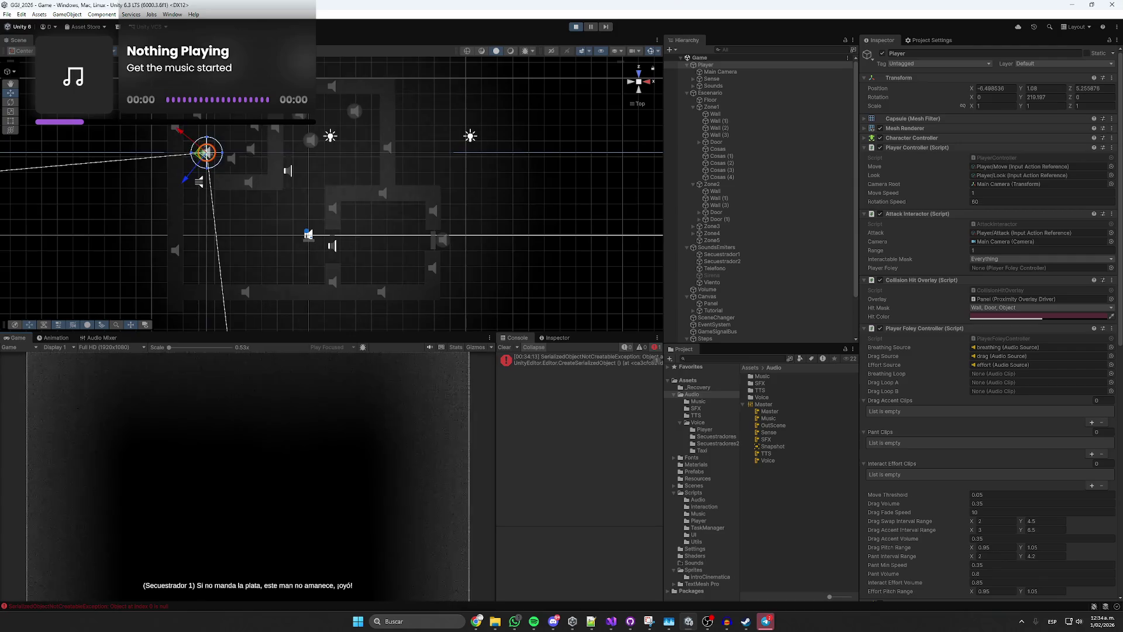
pyautogui.press('w')
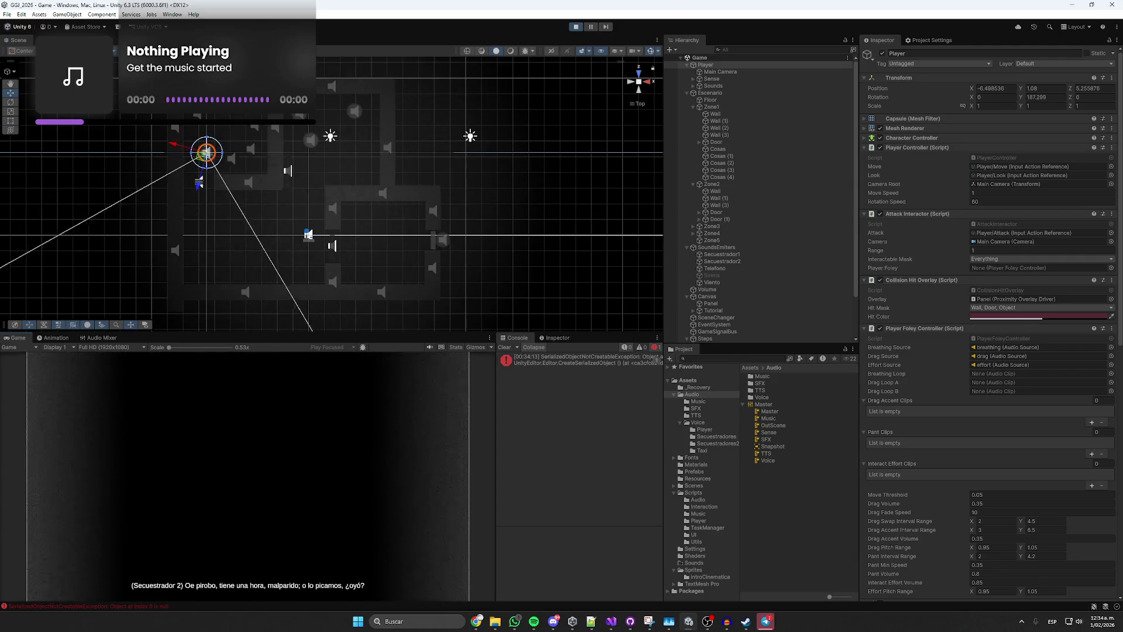
pyautogui.press('w')
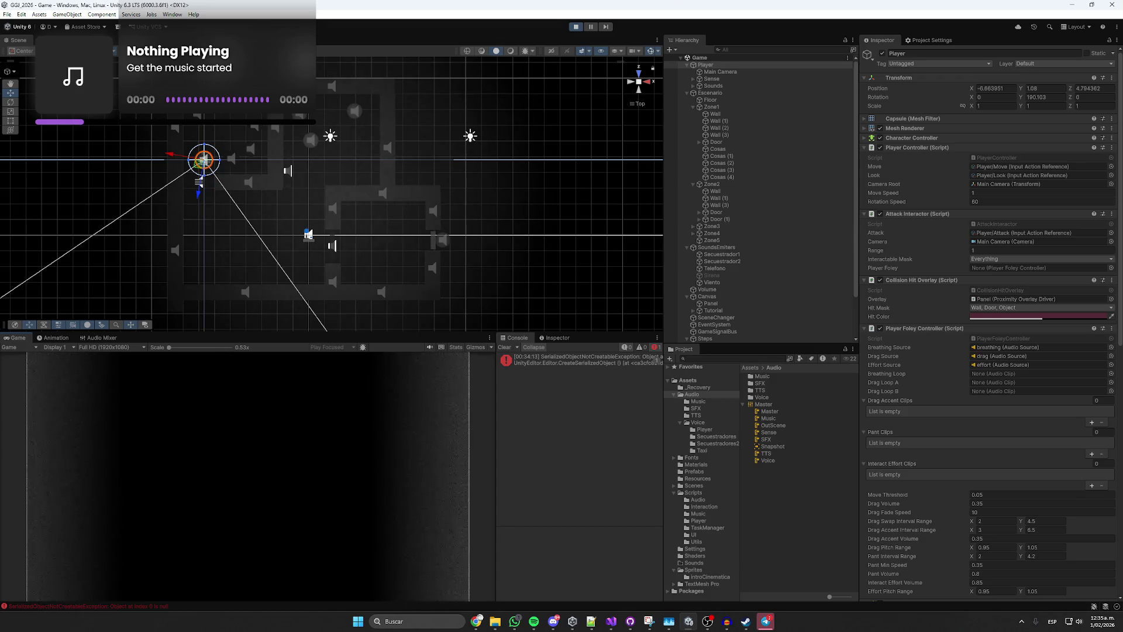
pyautogui.press('w')
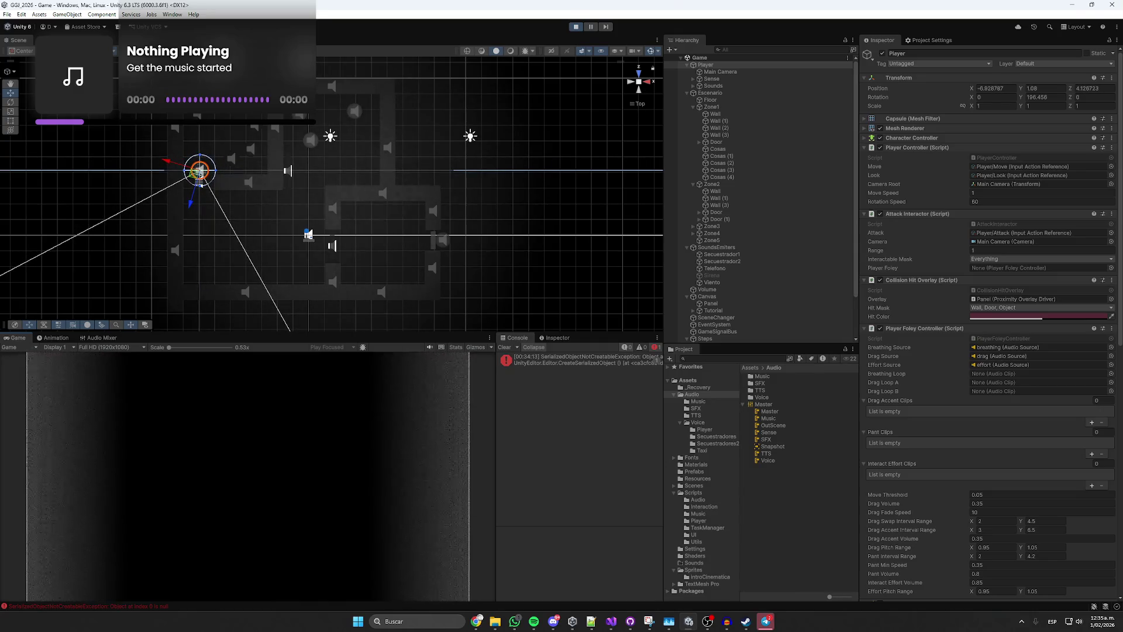
pyautogui.press('e')
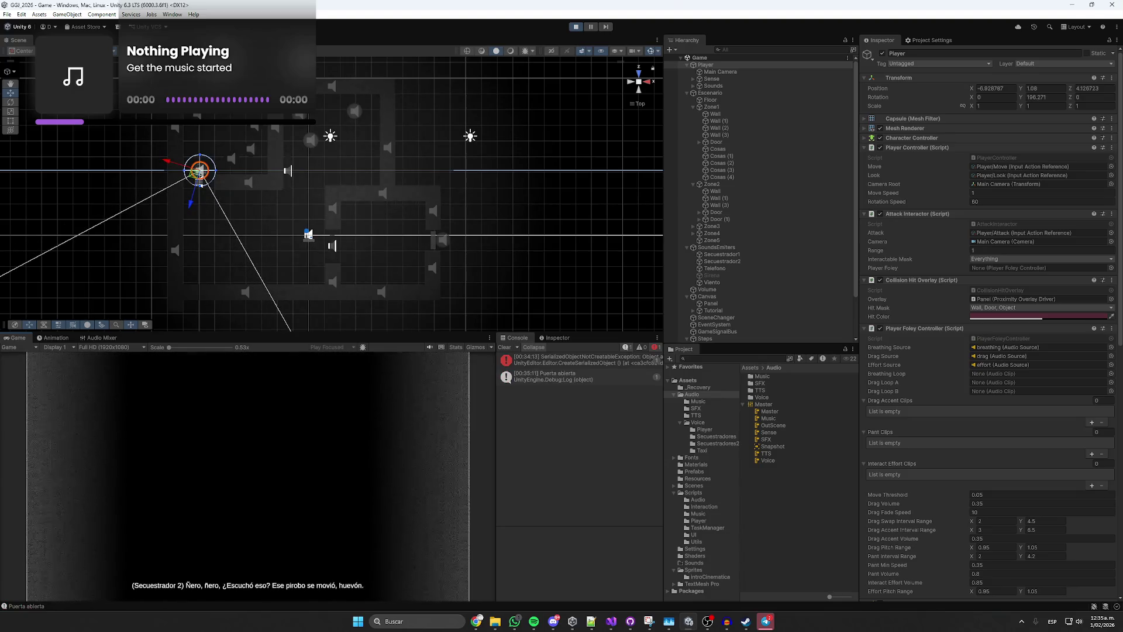
# Walk through the door and steer the Player up into the room.
pyautogui.press('w')
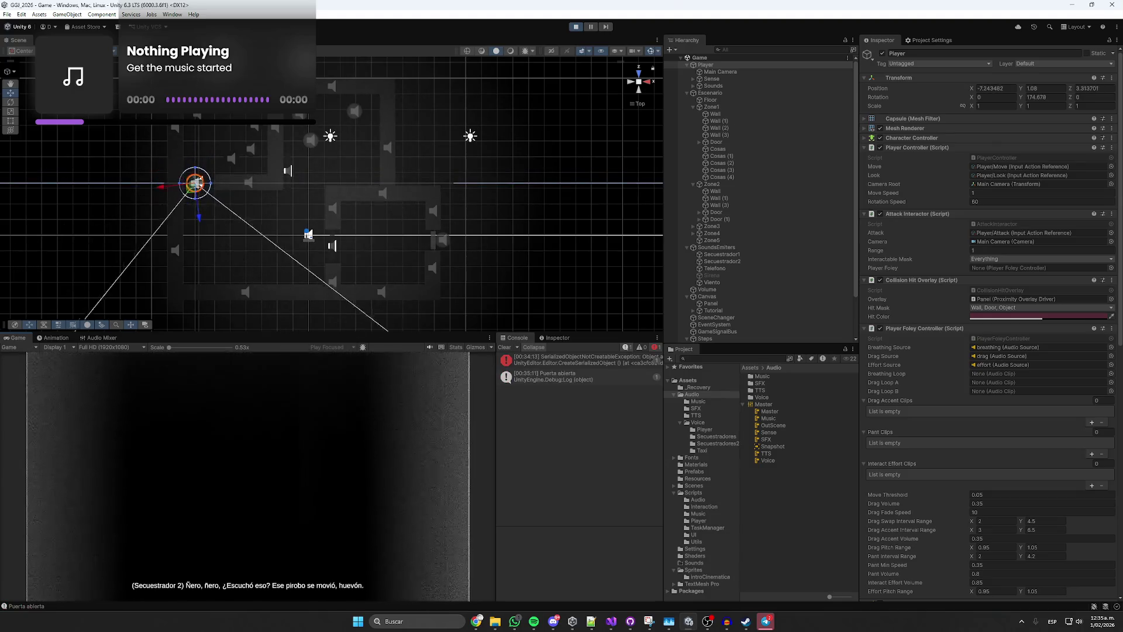
pyautogui.press('w')
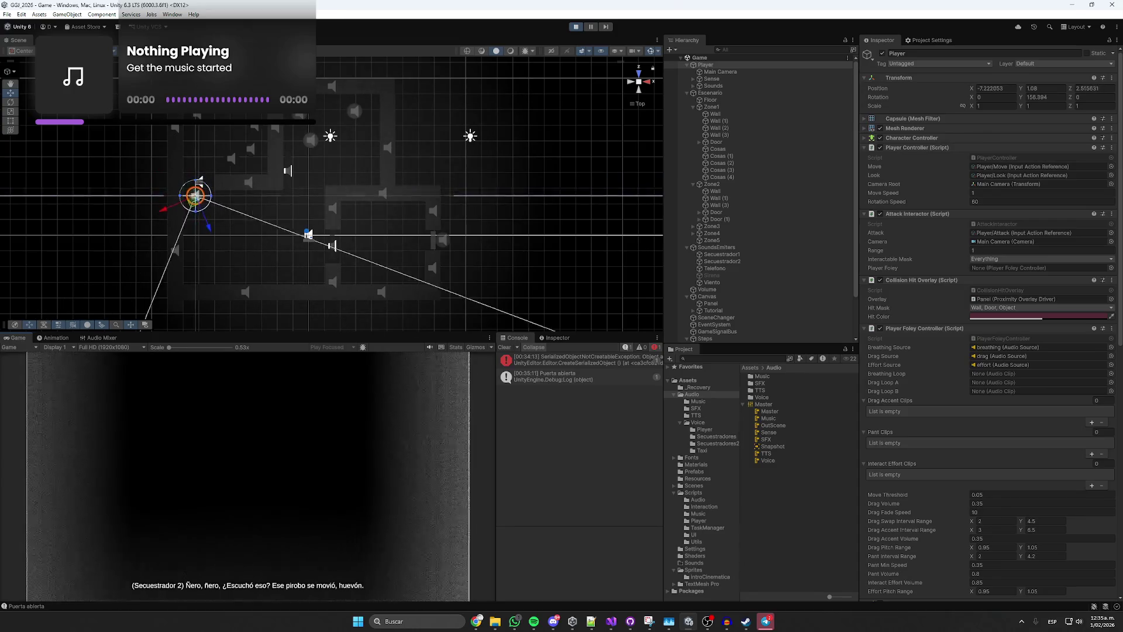
pyautogui.press('w')
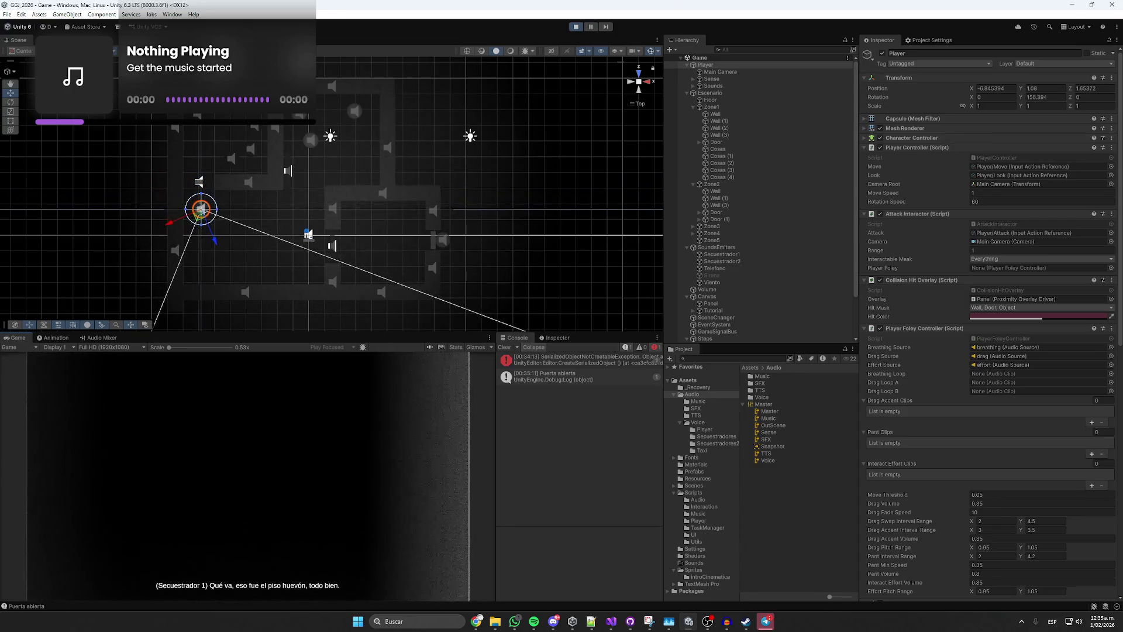
pyautogui.press('Left')
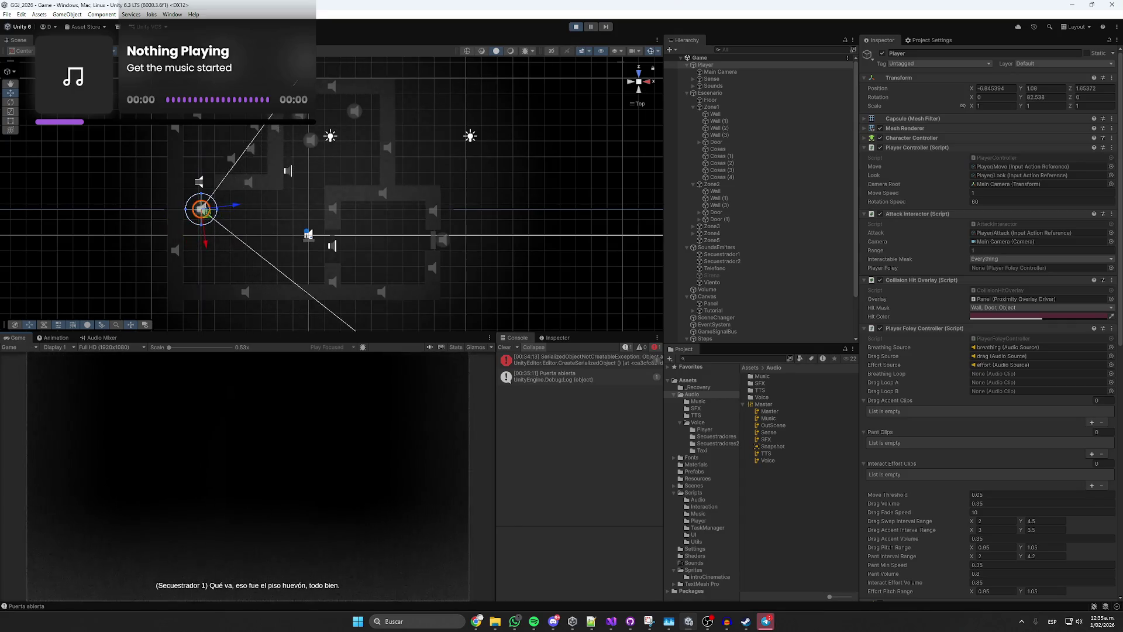
pyautogui.press('Left')
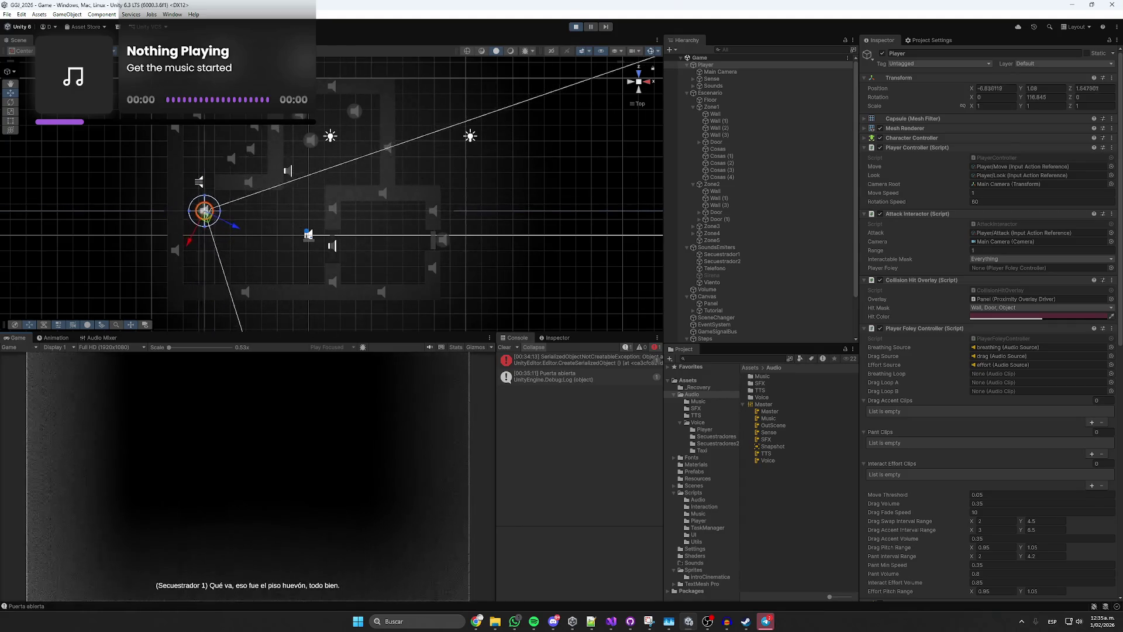
pyautogui.press('Left')
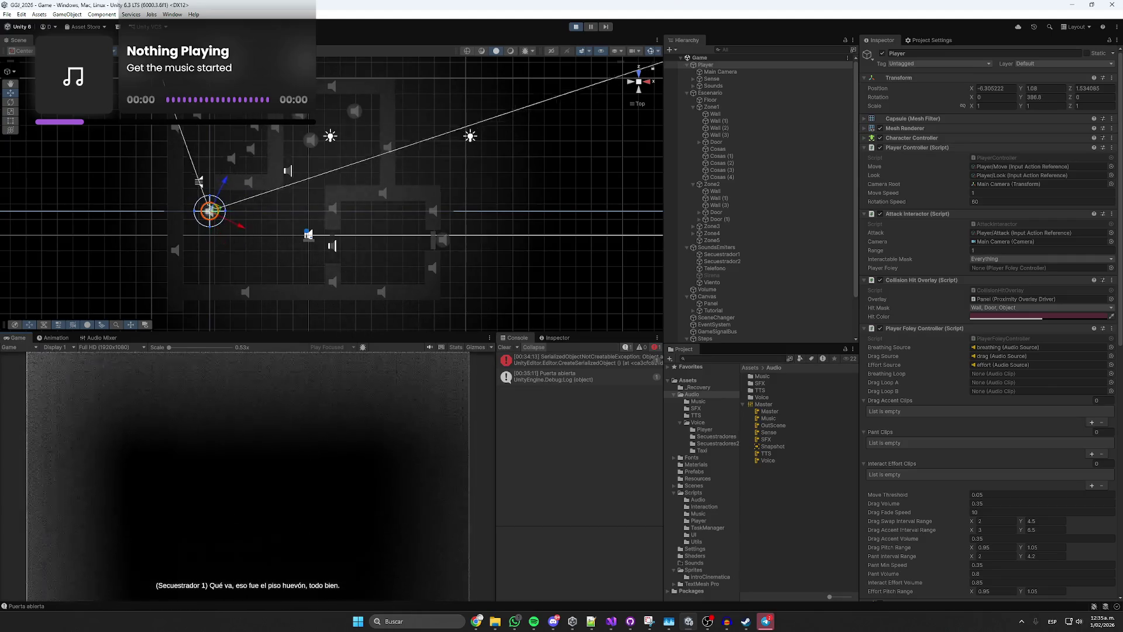
pyautogui.press('Right')
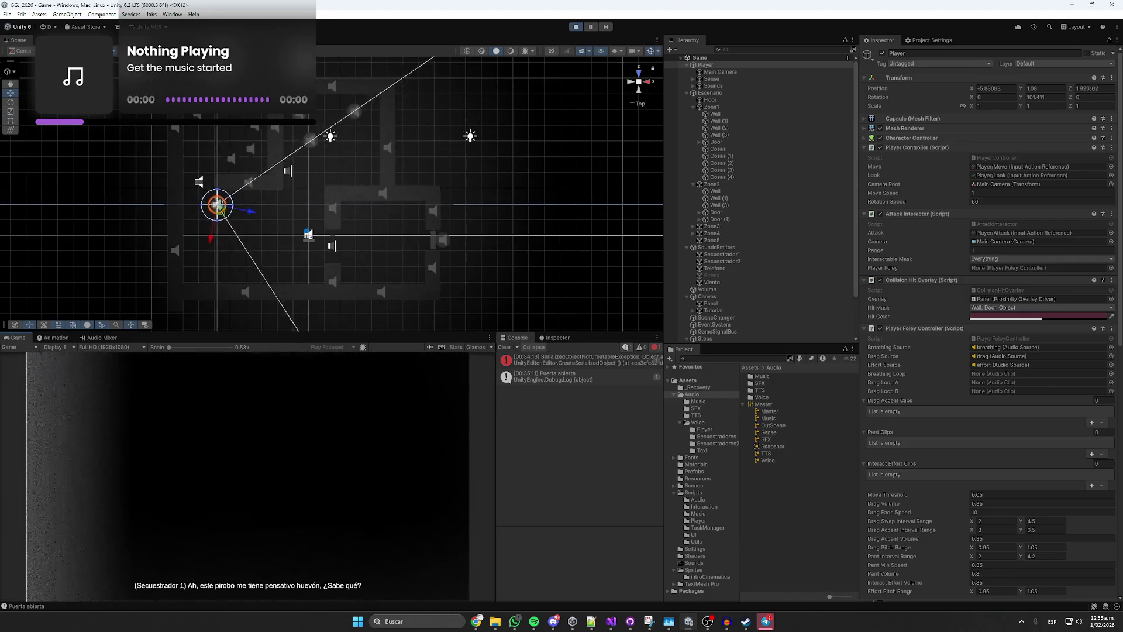
pyautogui.press('Up')
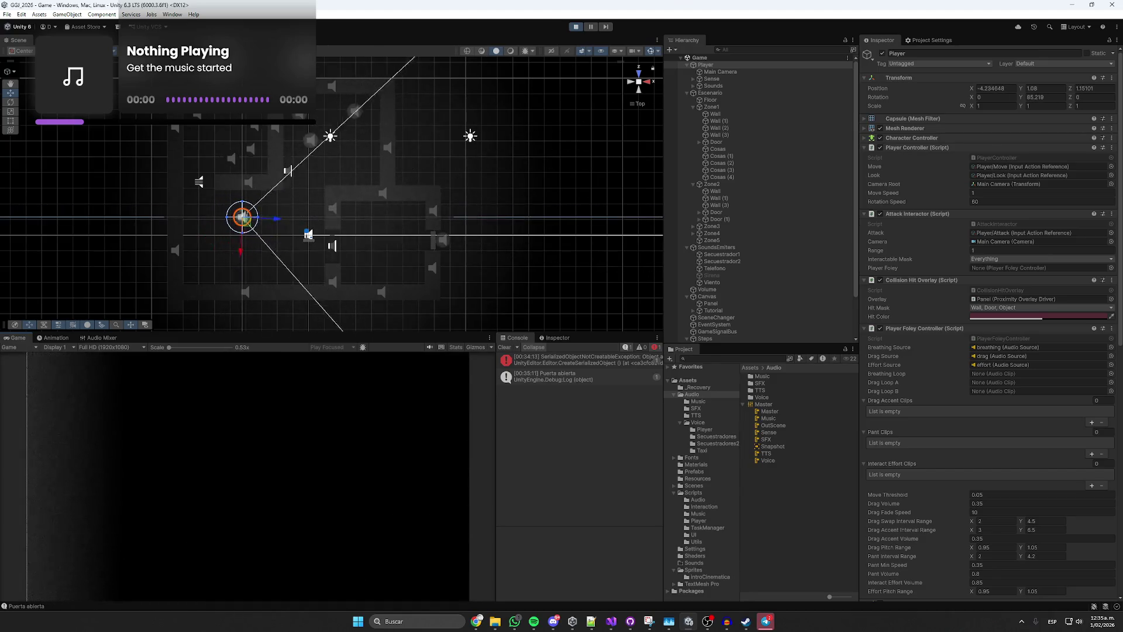
pyautogui.press('Right')
pyautogui.press('Left')
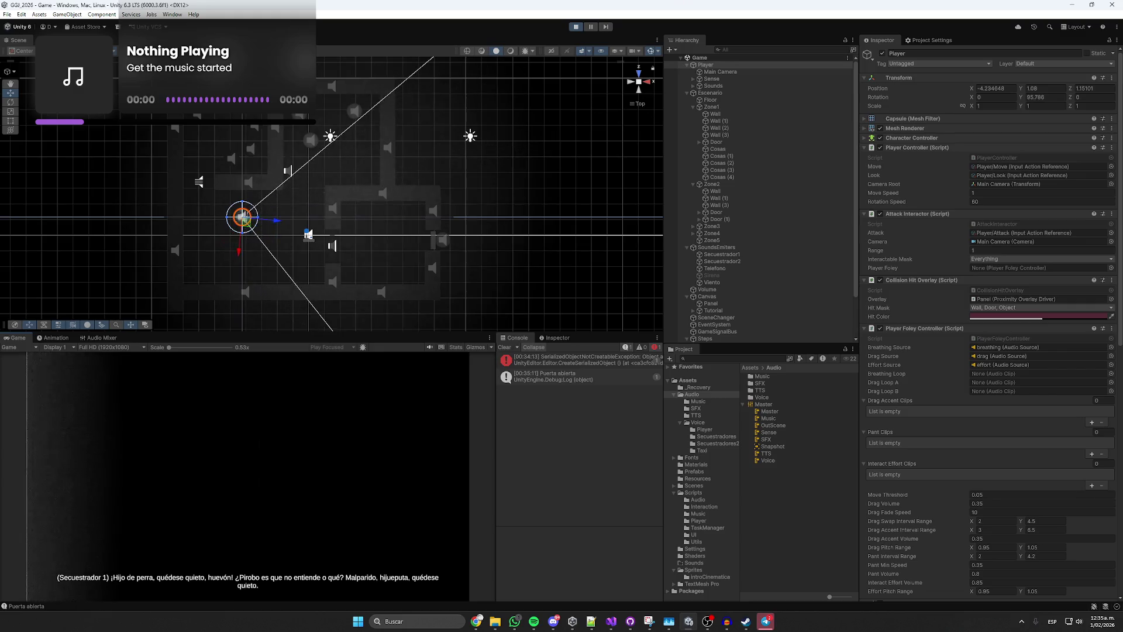
pyautogui.press('Up')
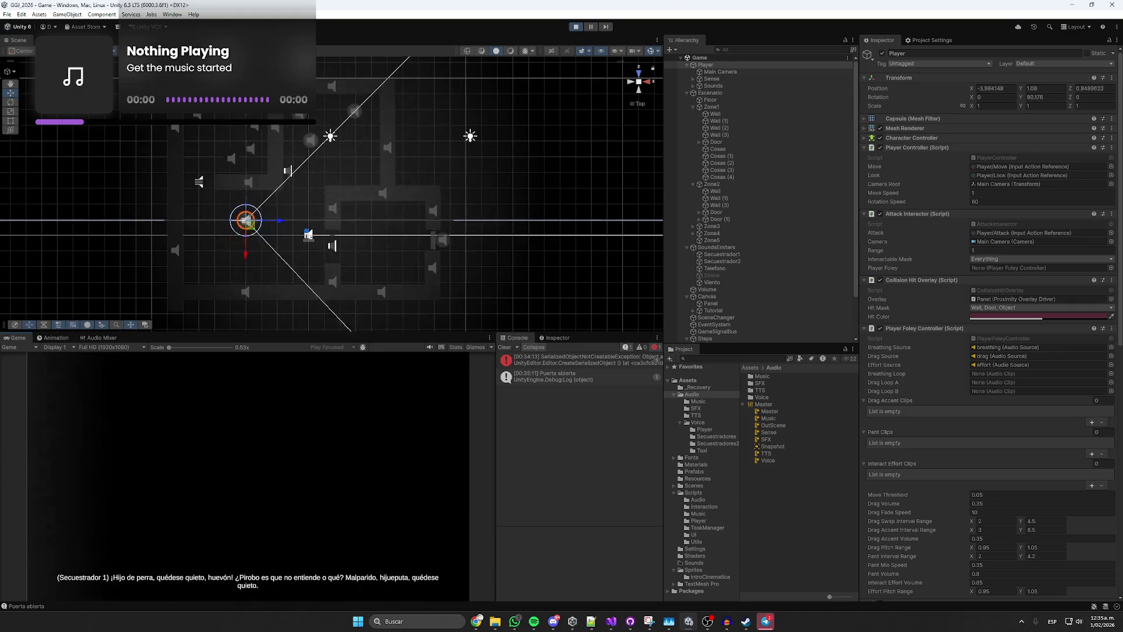
pyautogui.press('Up')
pyautogui.press('Left')
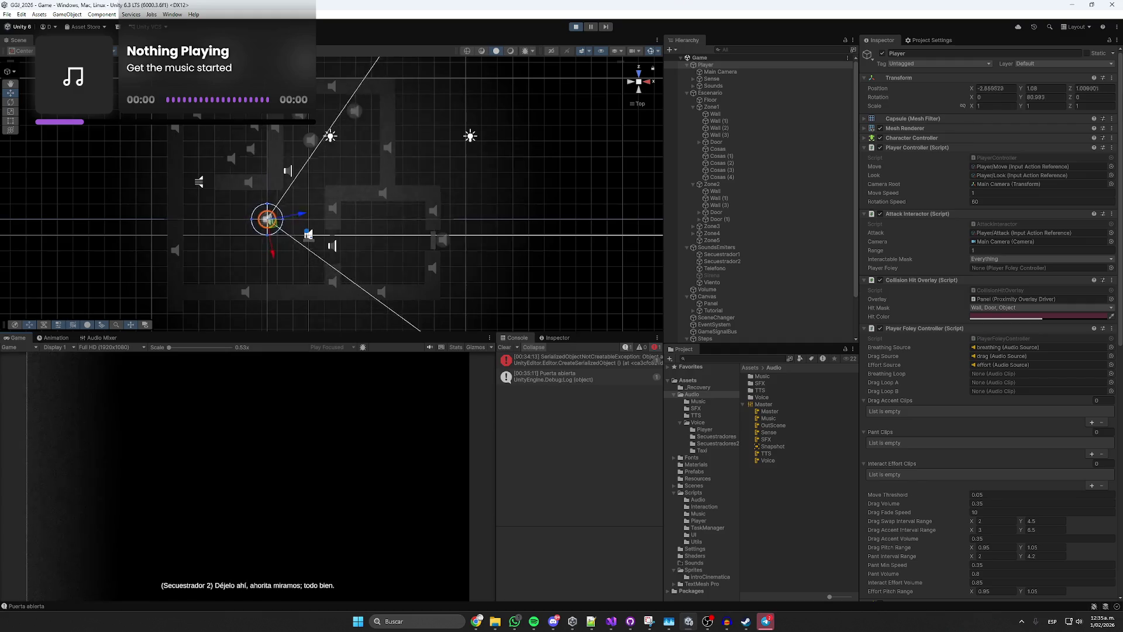
pyautogui.press('Left')
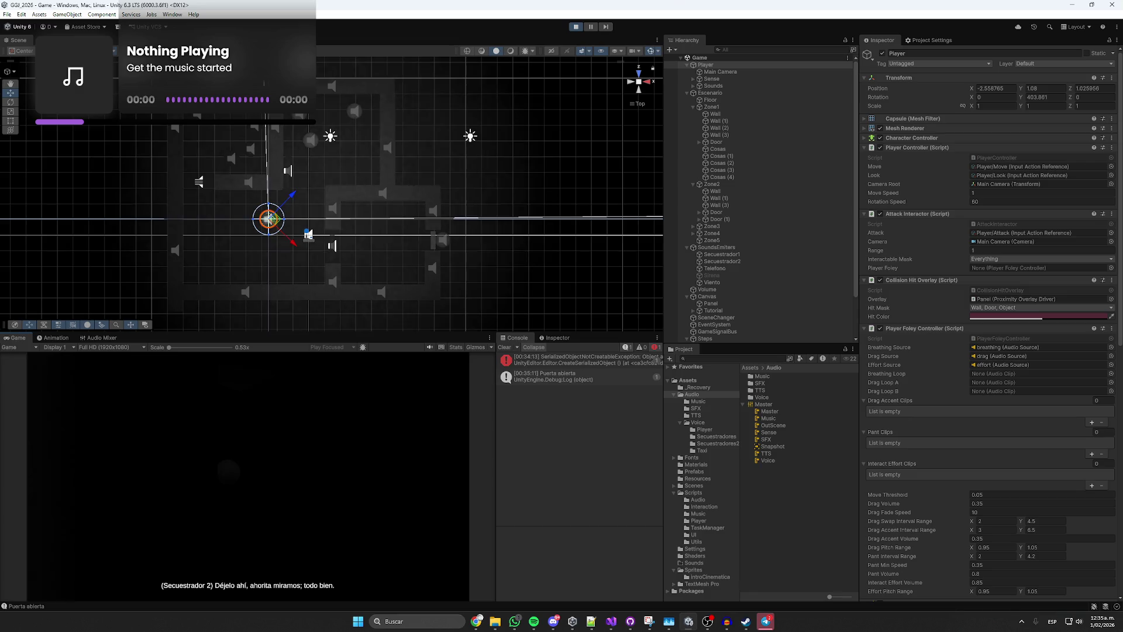
pyautogui.press('Up')
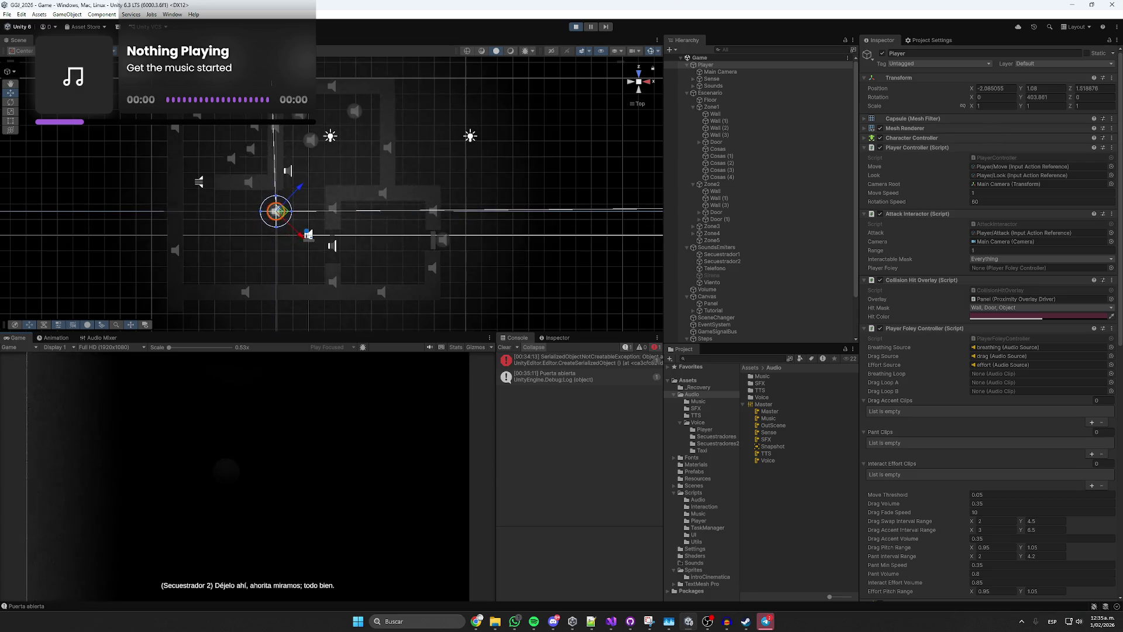
# Manoeuvre the Player toward the central corridor, adjusting position and heading.
pyautogui.press('Right')
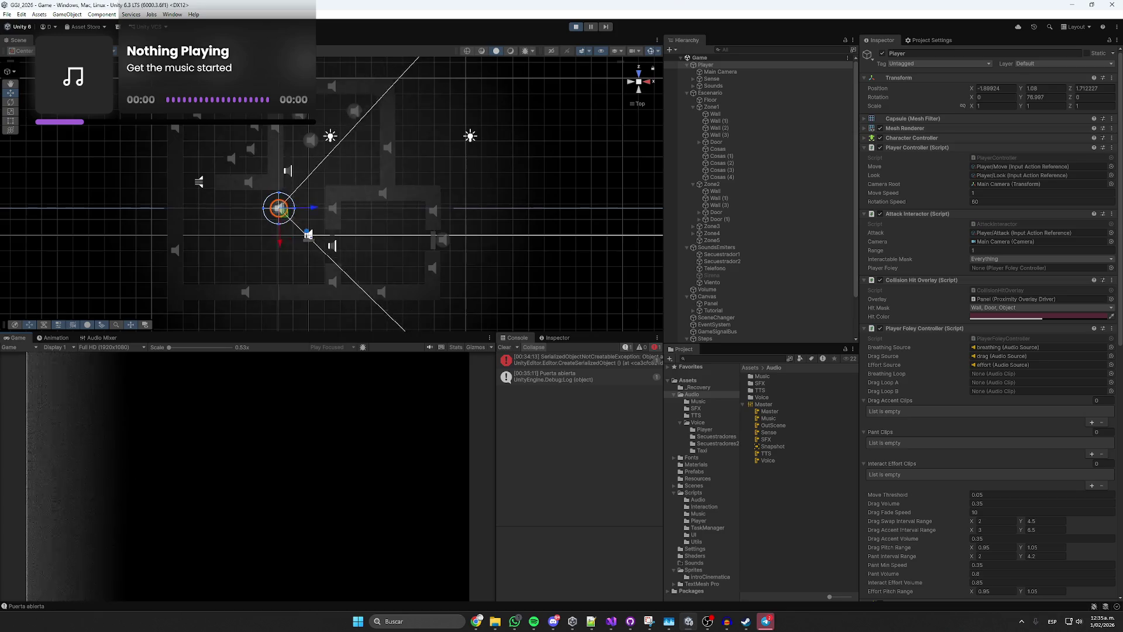
pyautogui.press('Left')
pyautogui.press('Down')
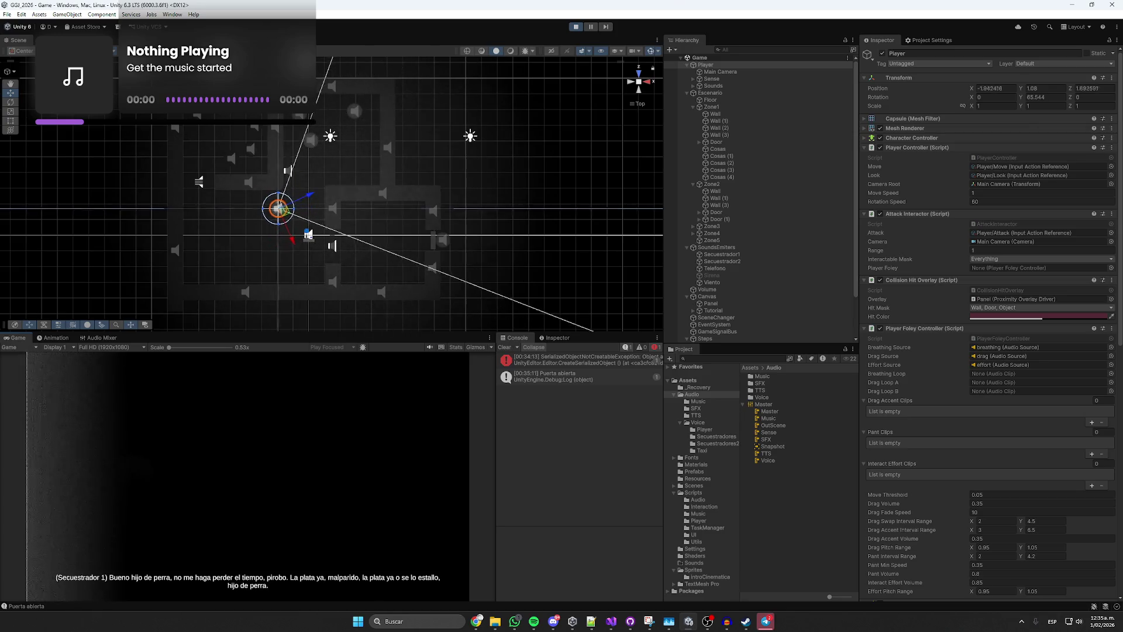
pyautogui.press('Left')
pyautogui.press('Up')
pyautogui.press('Left')
pyautogui.press('Up')
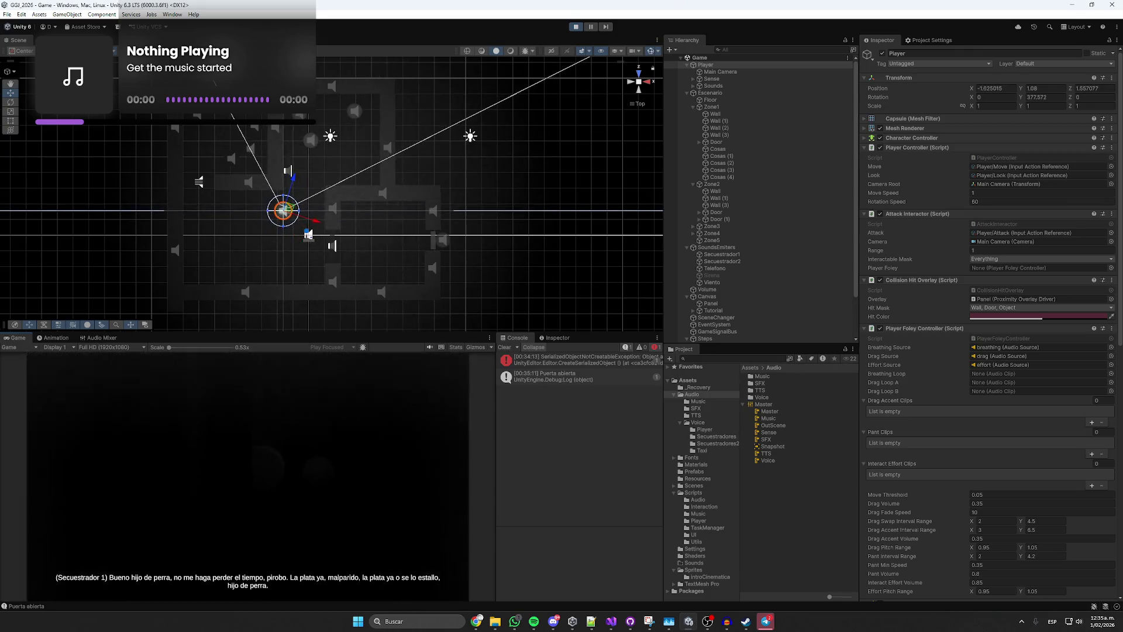
pyautogui.press('d')
pyautogui.press('s')
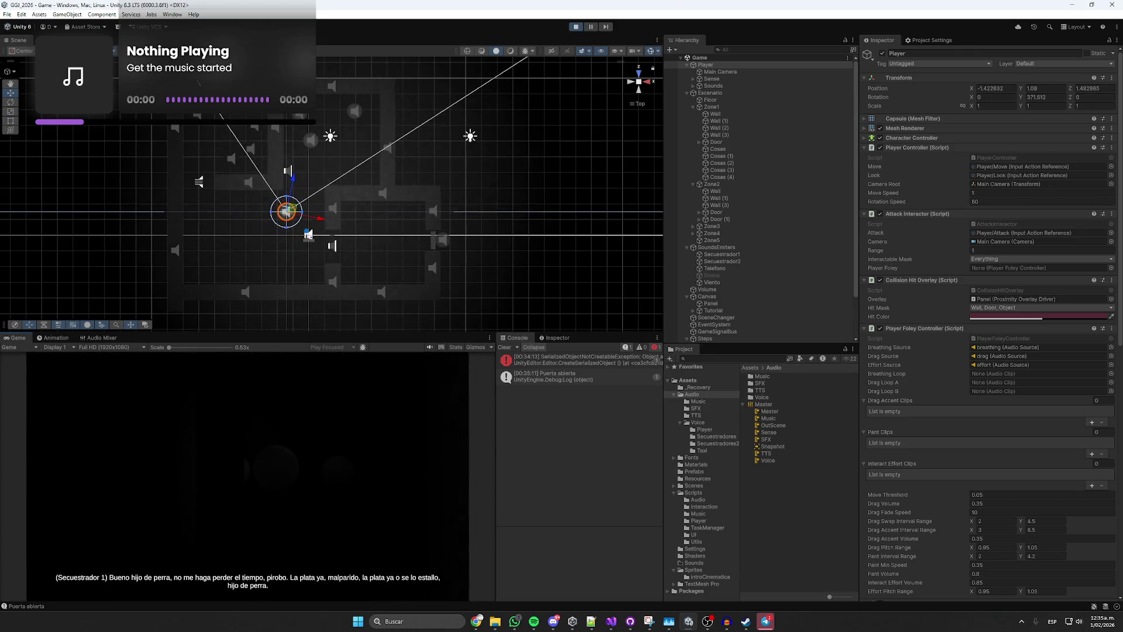
pyautogui.press('d')
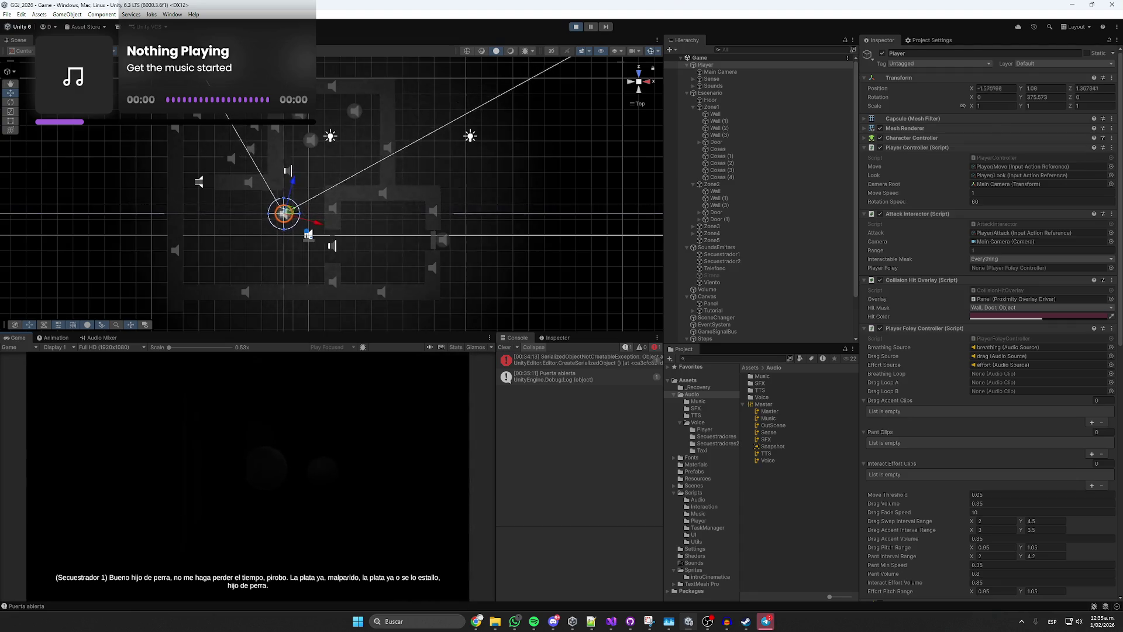
pyautogui.press('Right')
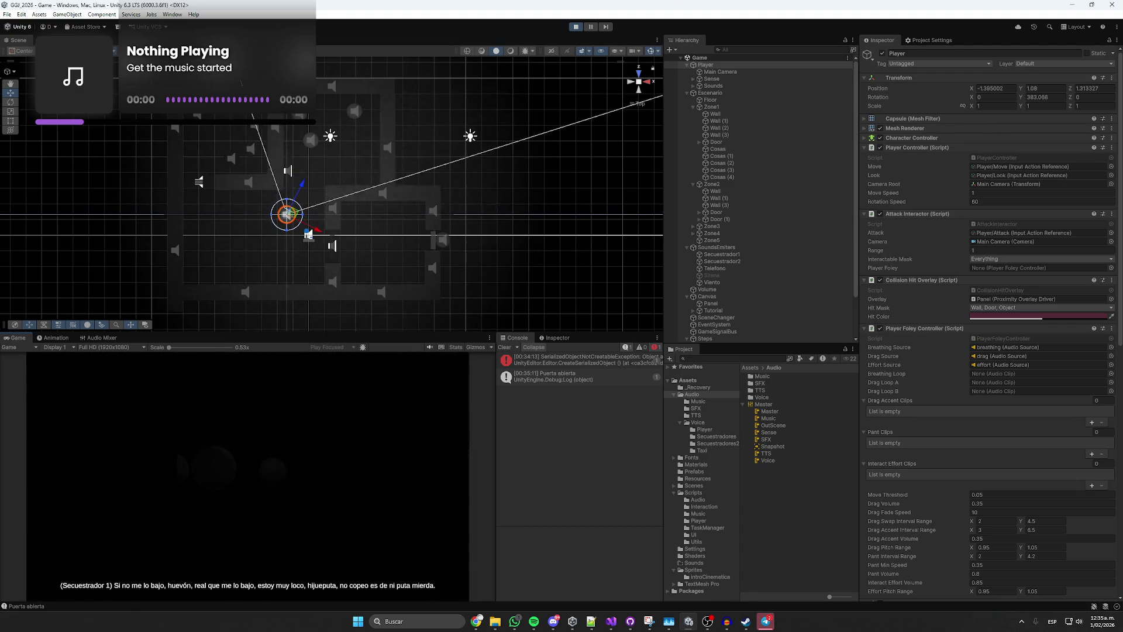
pyautogui.press('Right')
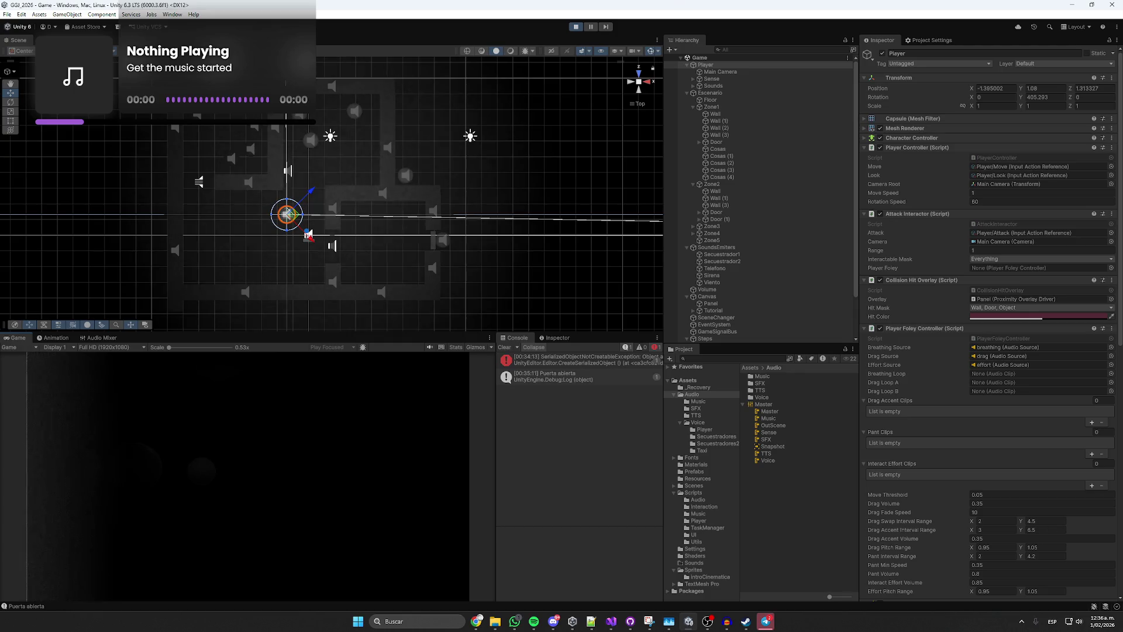
pyautogui.press('Left')
pyautogui.press('Left')
# Walk the Player down and along the corridor to the right.
pyautogui.press('Up')
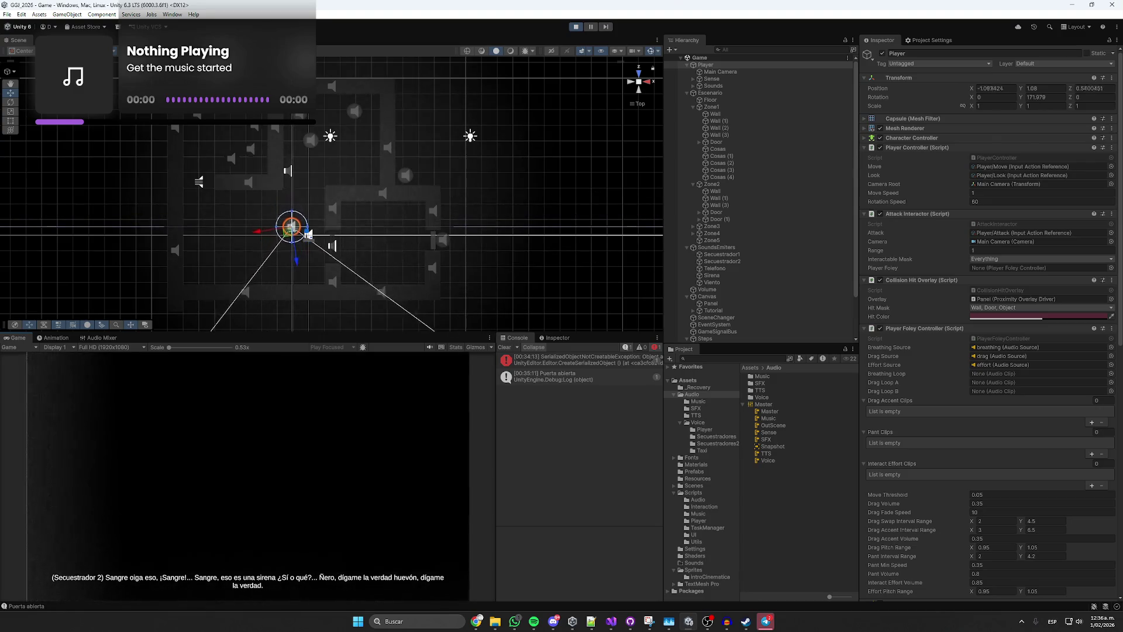
pyautogui.press('Up')
pyautogui.press('Left')
pyautogui.press('Left')
pyautogui.press('Up')
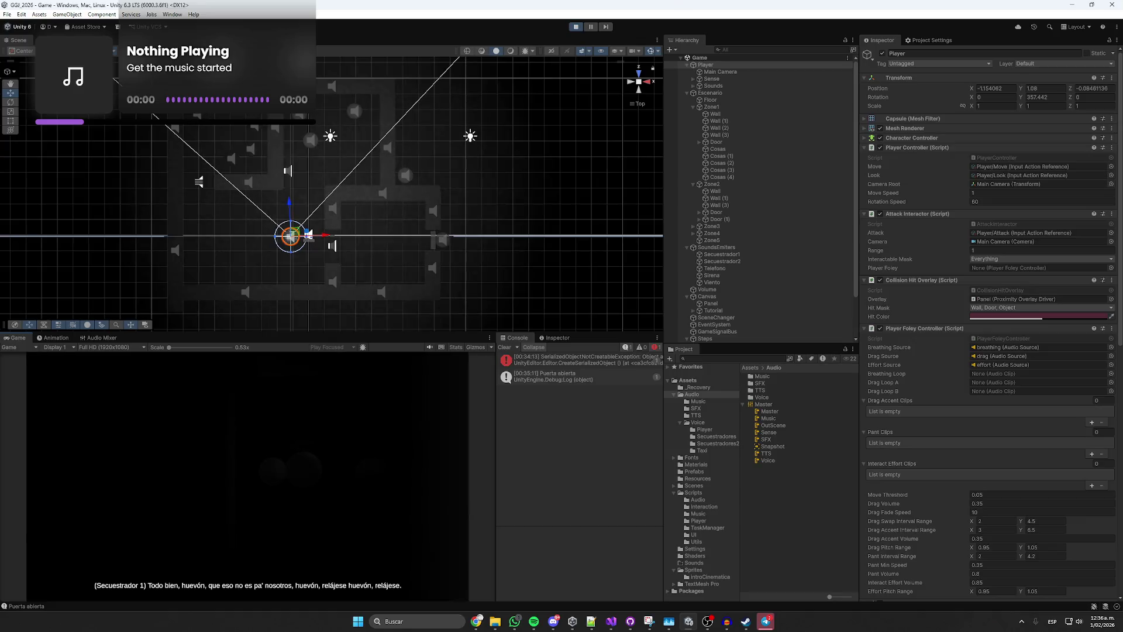
pyautogui.press('Left')
pyautogui.press('Up')
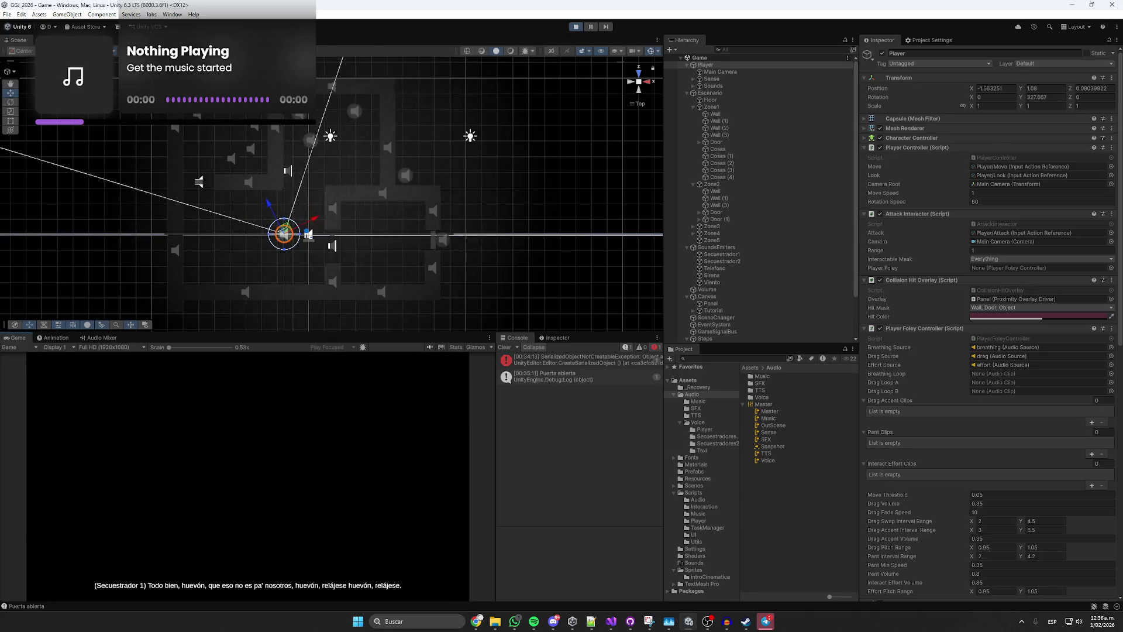
pyautogui.press('Left')
pyautogui.press('Up')
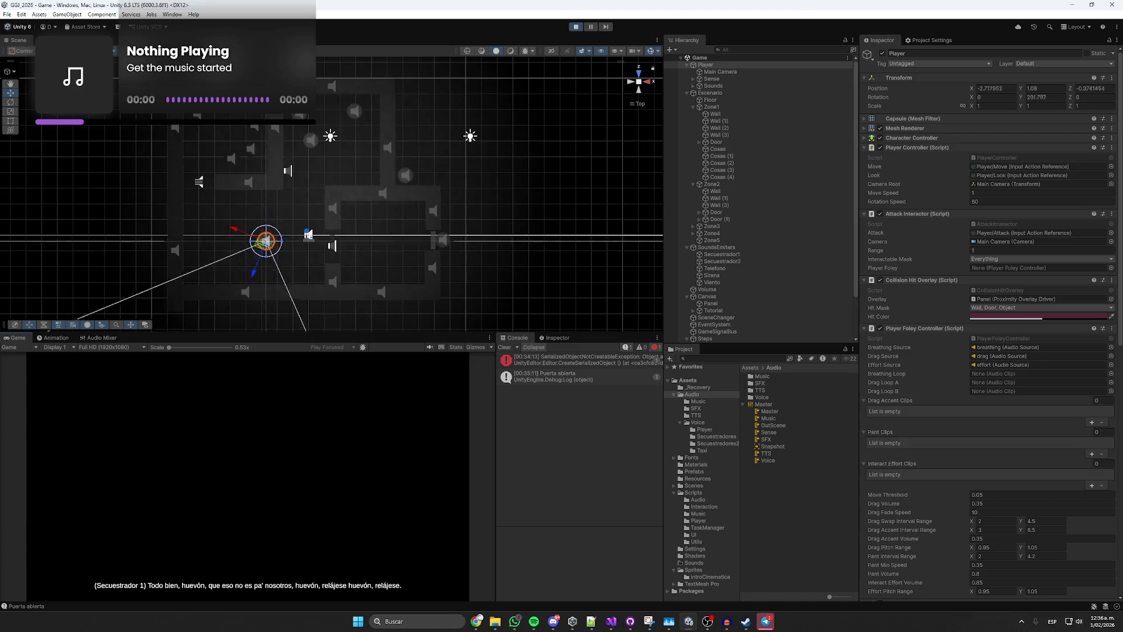
pyautogui.press('Left')
pyautogui.press('Up')
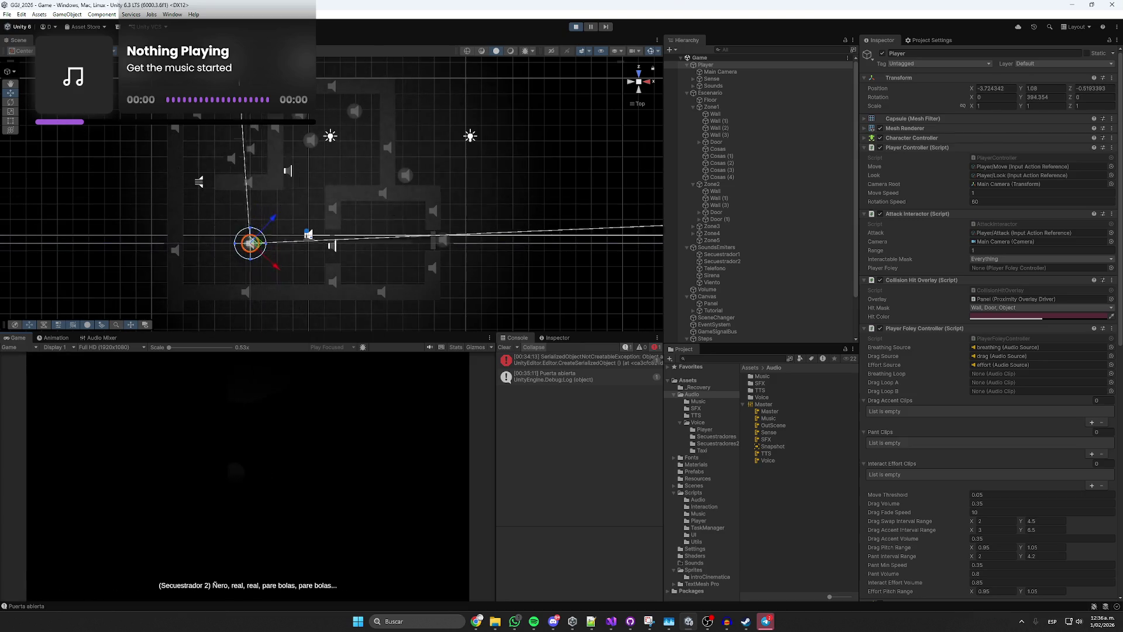
pyautogui.press('Right')
pyautogui.press('Up')
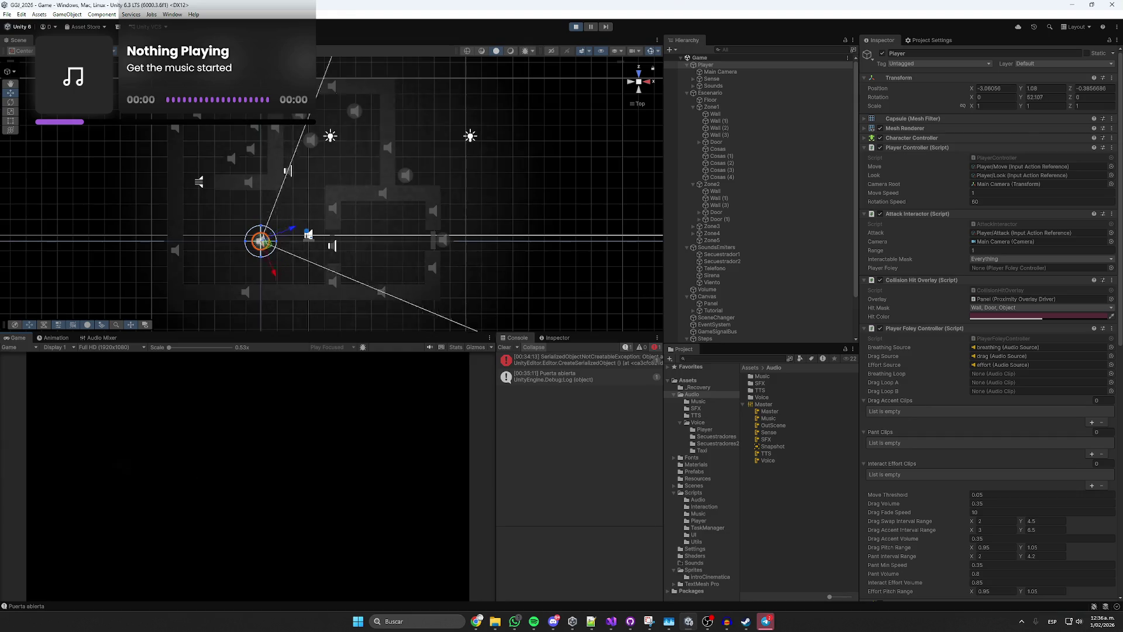
pyautogui.press('Left')
pyautogui.press('Up')
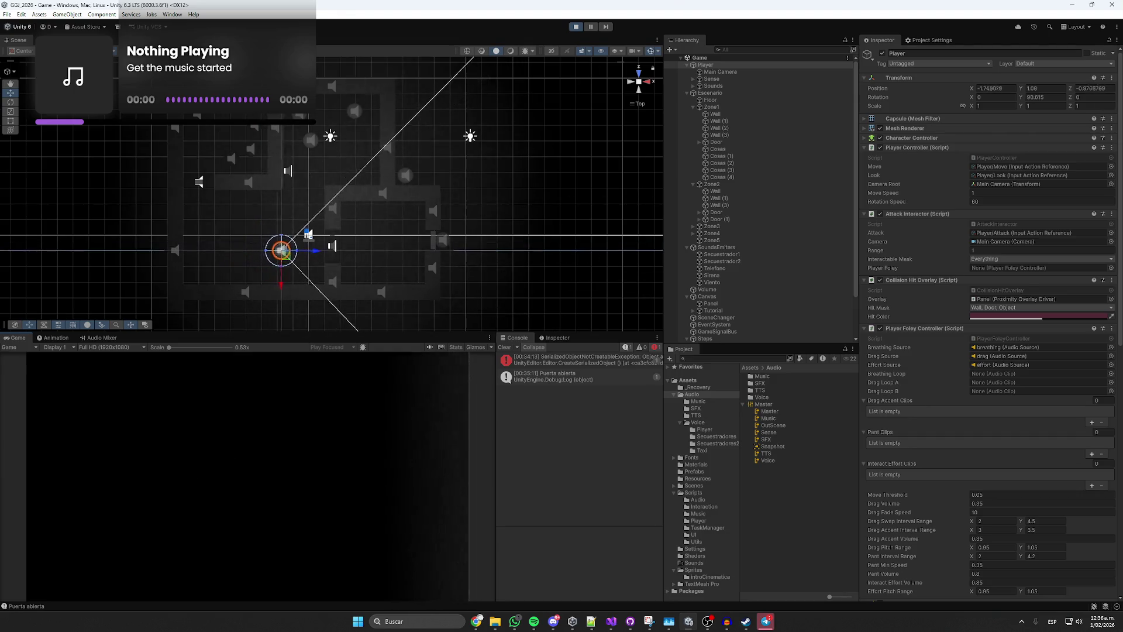
pyautogui.press('Right')
pyautogui.press('Up')
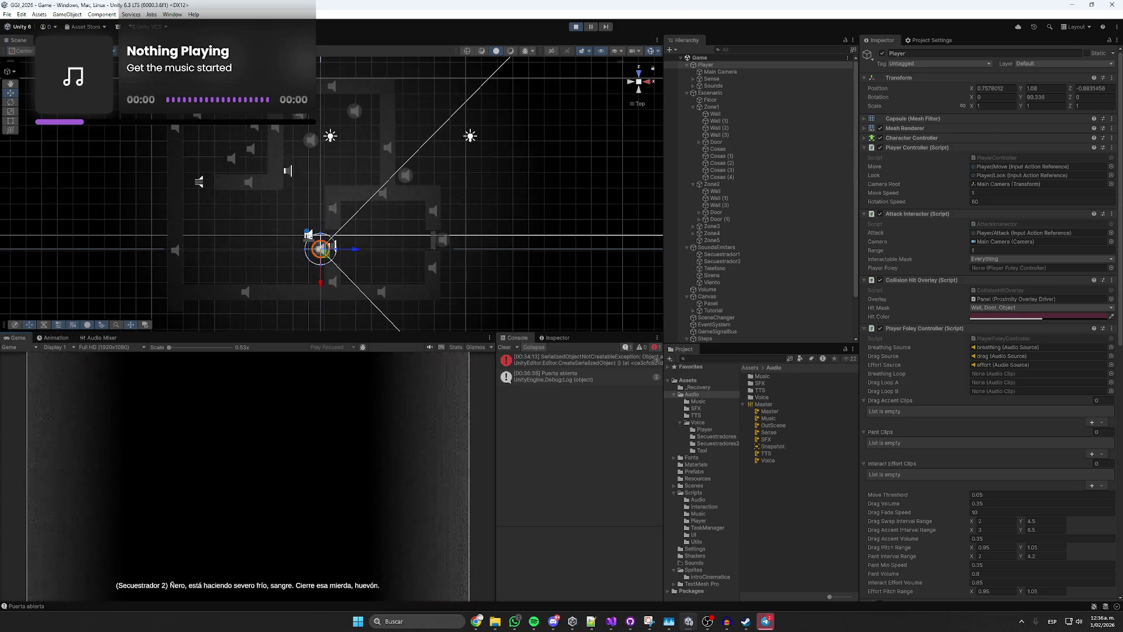
# Keep walking the Player forward to the right until the 'Dialogo fin' ending.
pyautogui.press('Right')
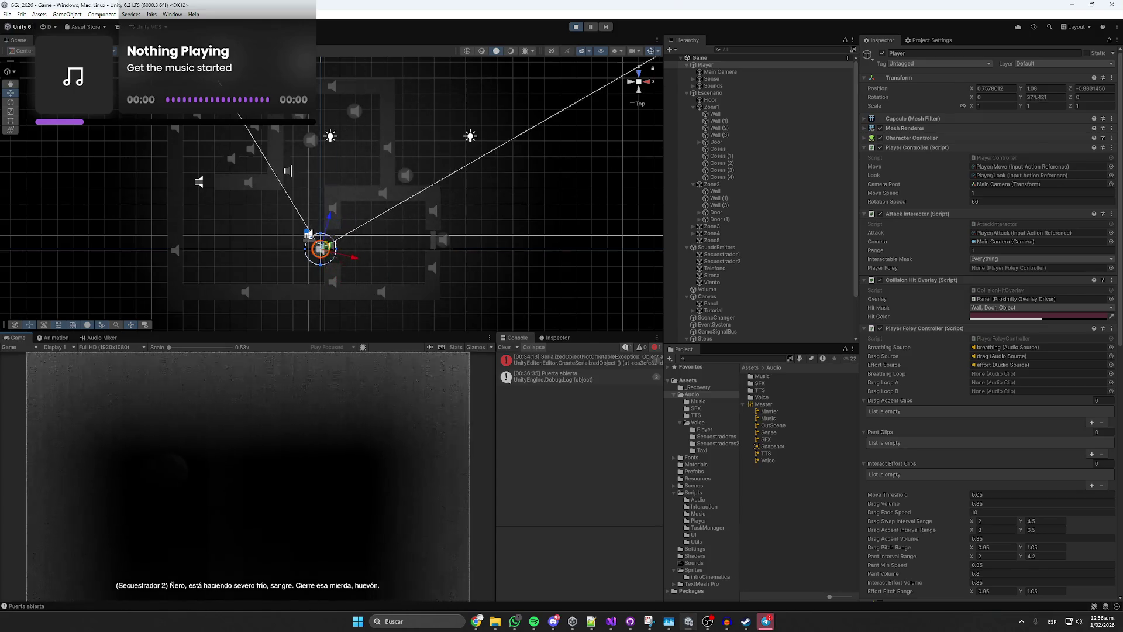
pyautogui.press('w')
pyautogui.press('Right')
pyautogui.press('w')
pyautogui.press('Right')
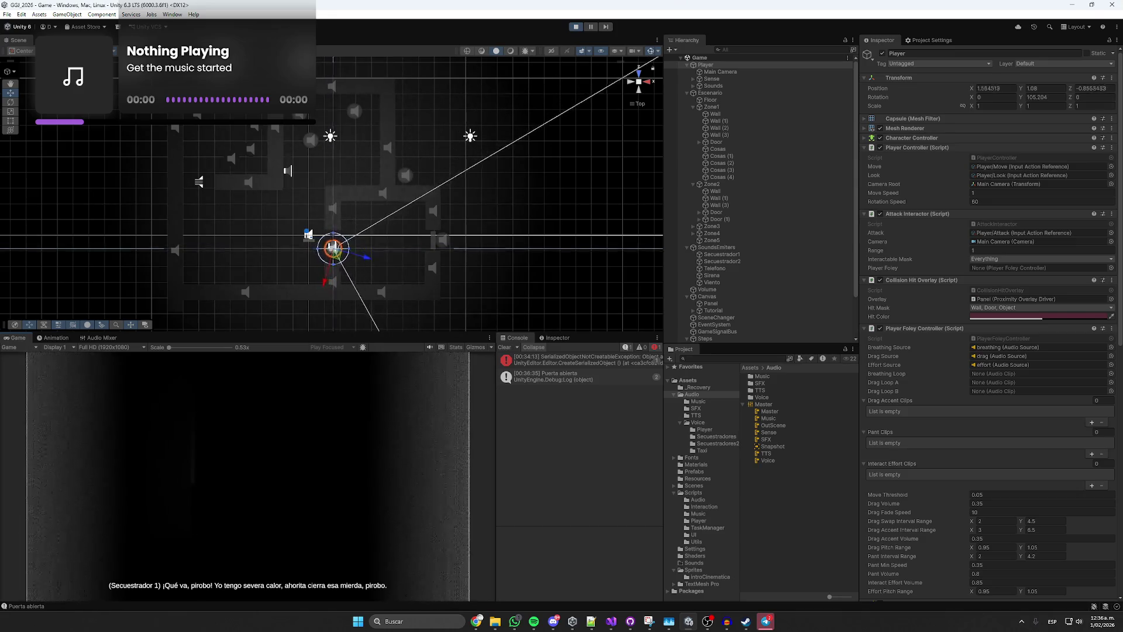
pyautogui.press('w')
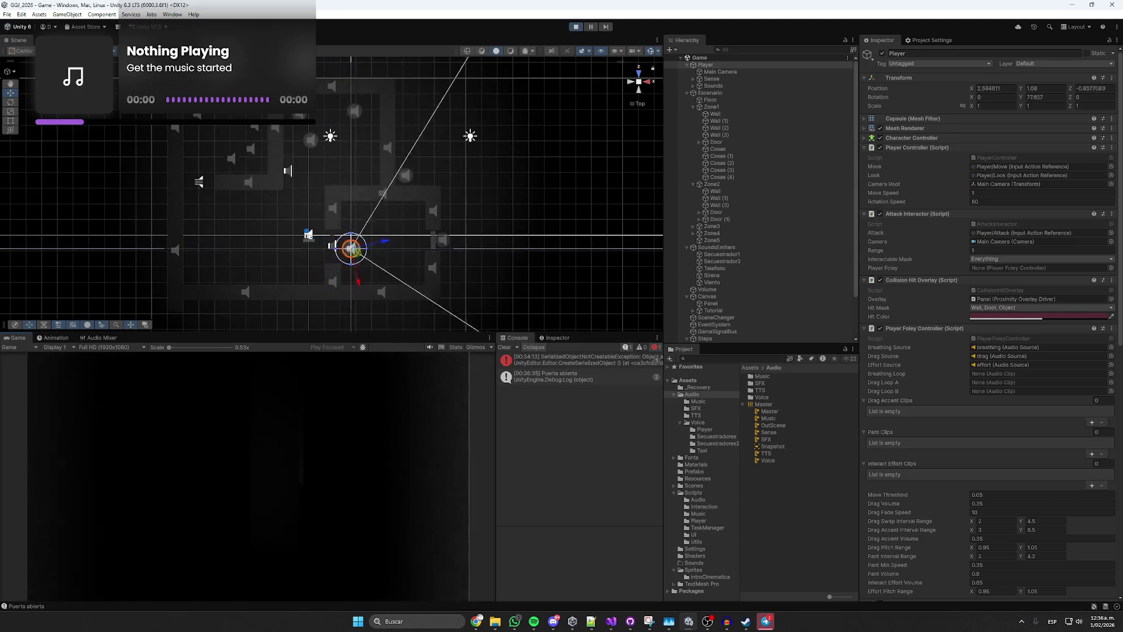
pyautogui.press('w')
pyautogui.press('Right')
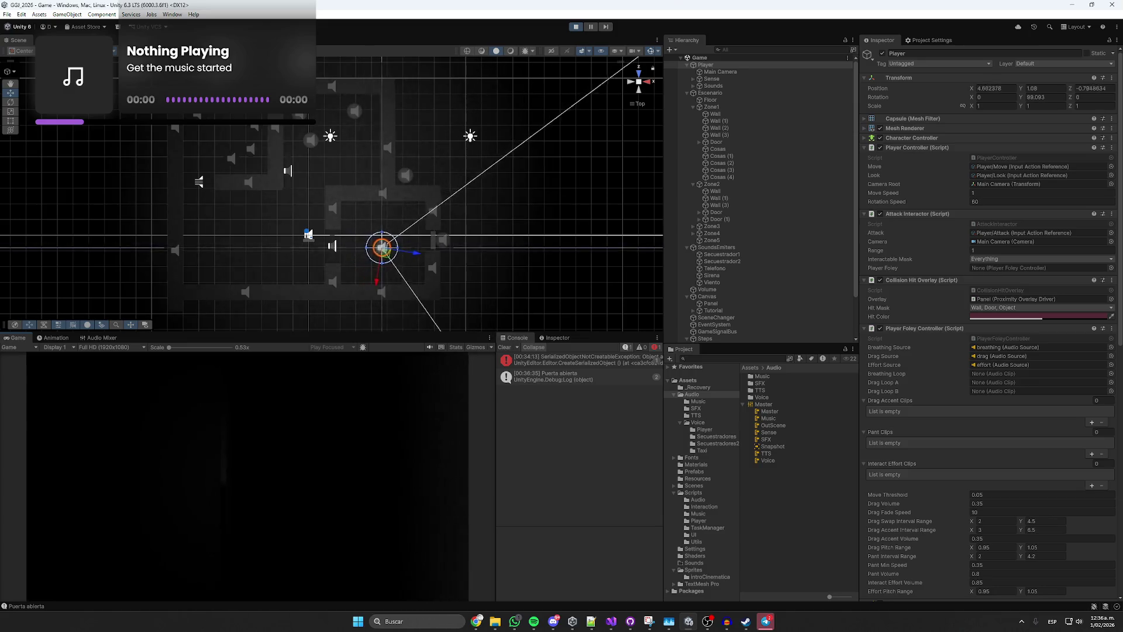
pyautogui.press('w')
pyautogui.press('Left')
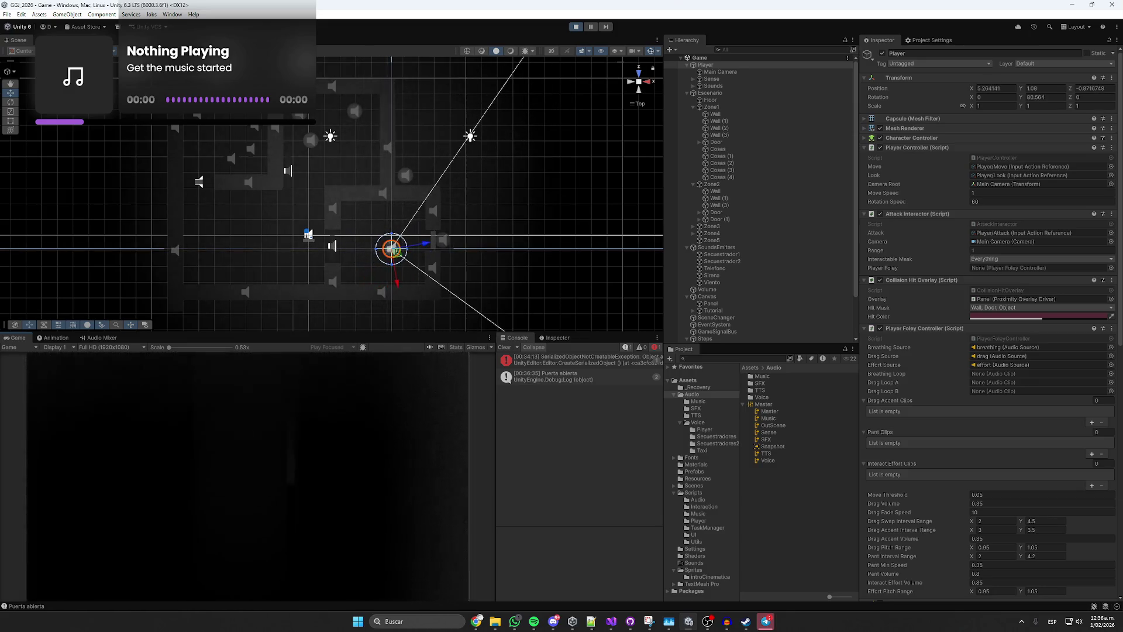
pyautogui.press('w')
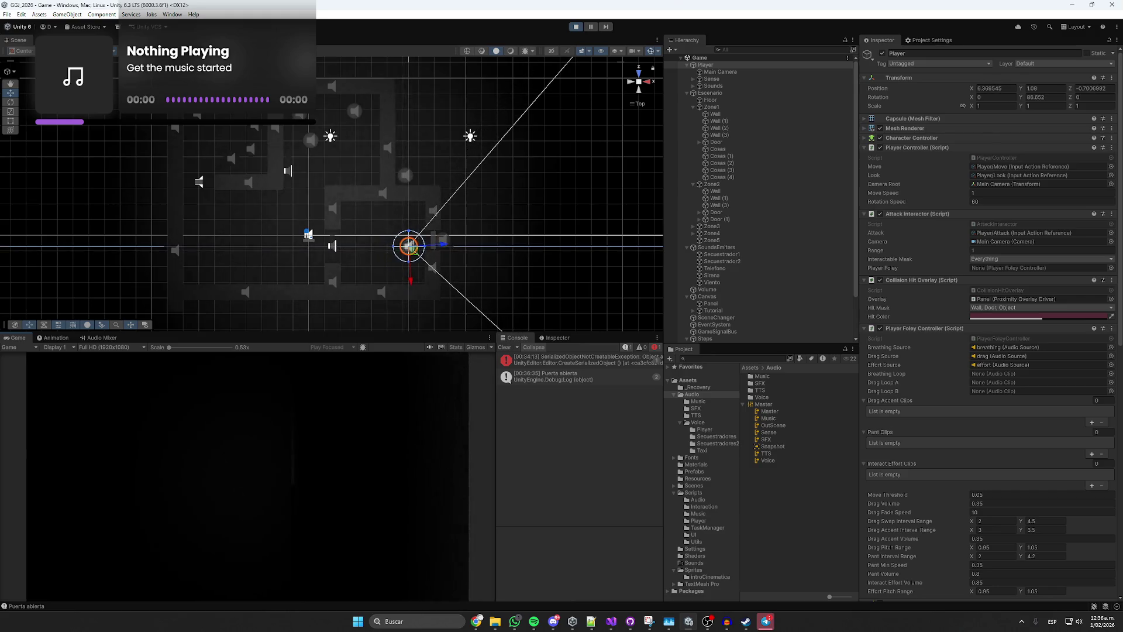
pyautogui.press('w')
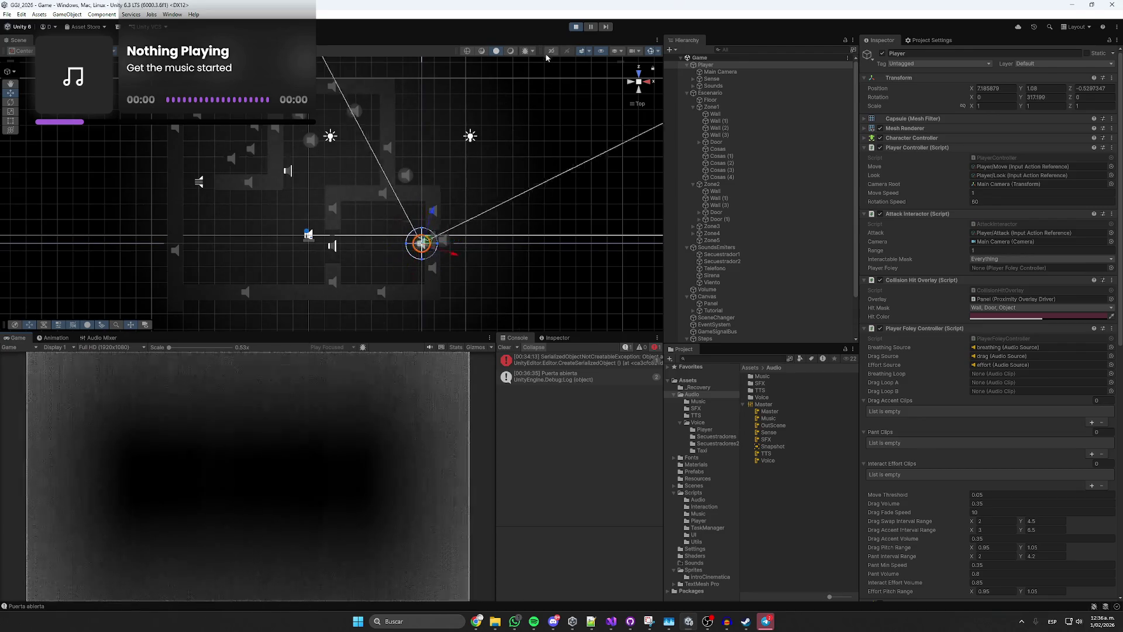
# Stop Play mode, deactivate the Volume object and save the scene.
pyautogui.click(572, 28)
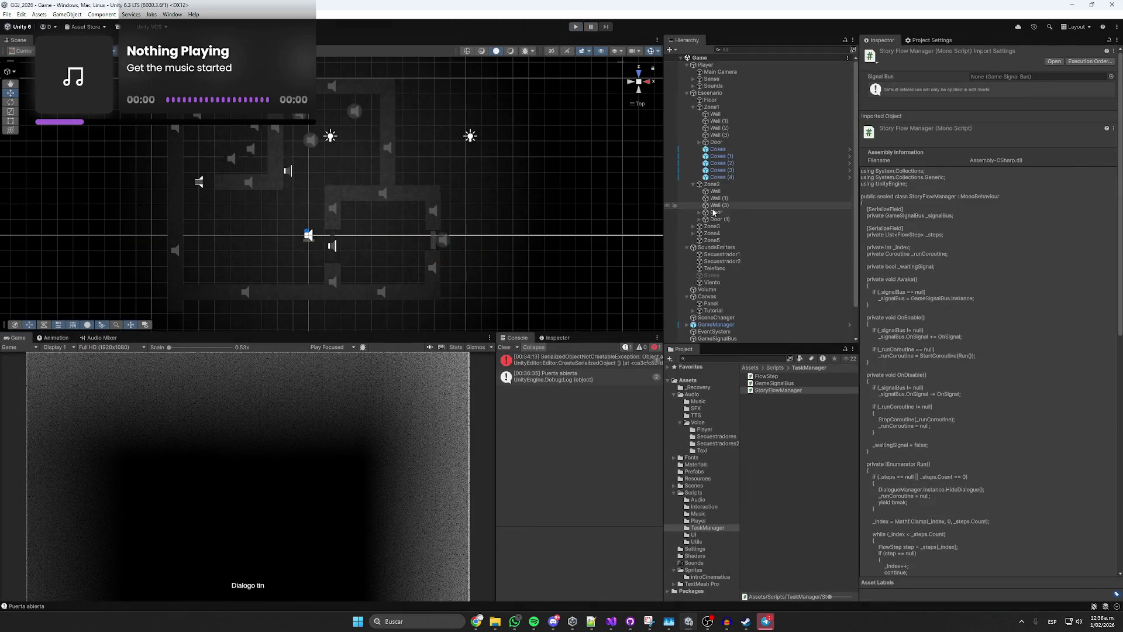
pyautogui.click(687, 93)
pyautogui.click(689, 142)
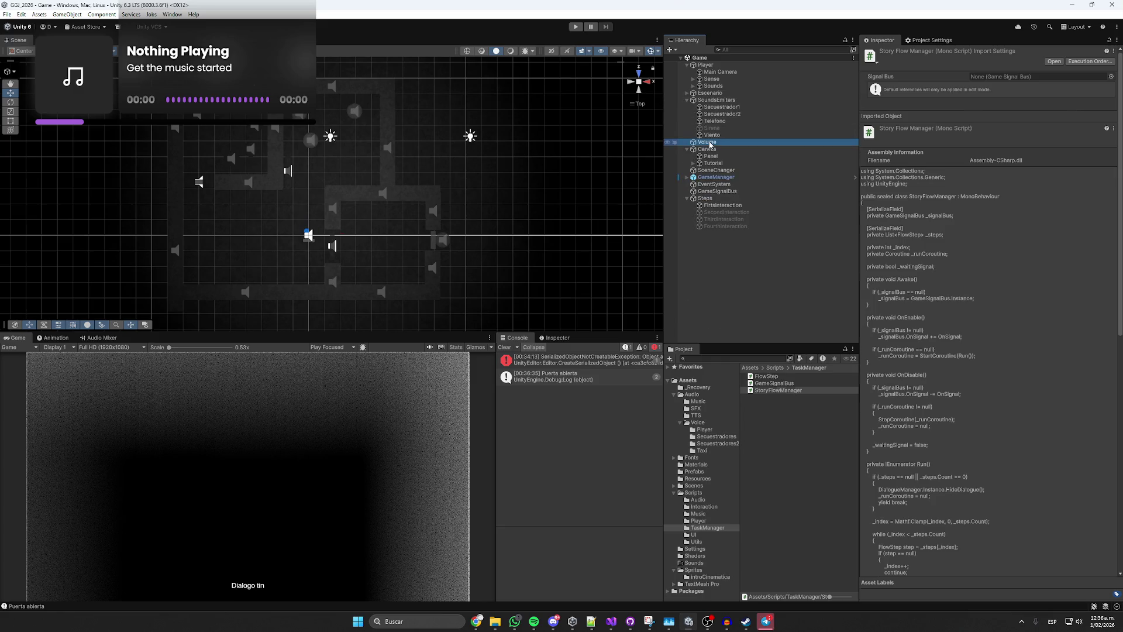
pyautogui.hotkey('alt', 'shift', 'a')
pyautogui.hotkey('ctrl', 's')
pyautogui.moveTo(475, 619)
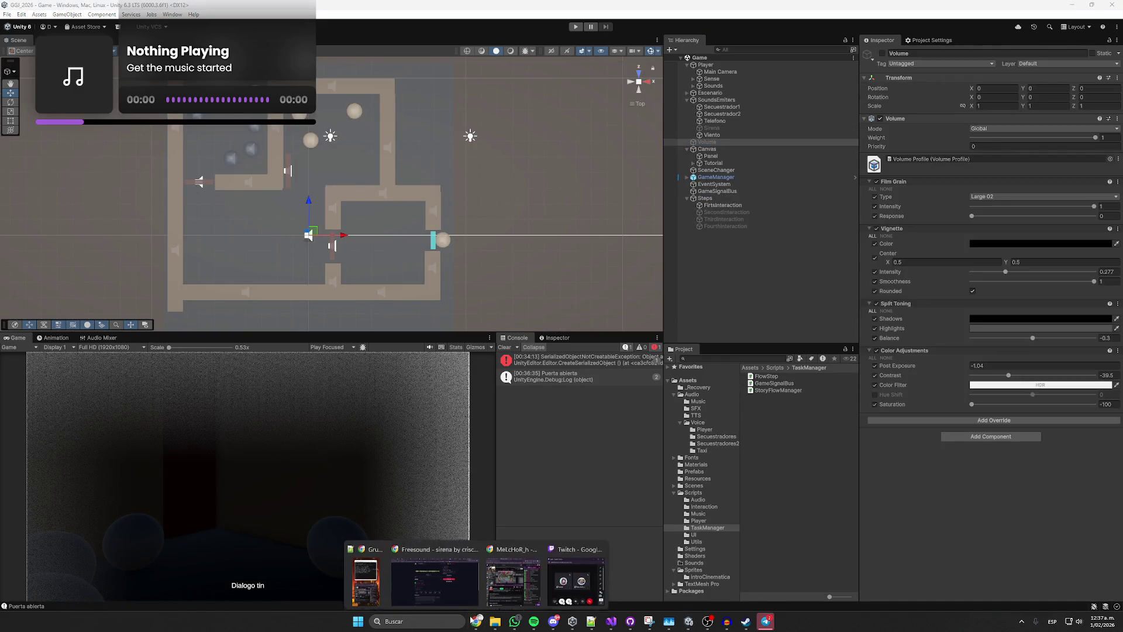
pyautogui.click(449, 560)
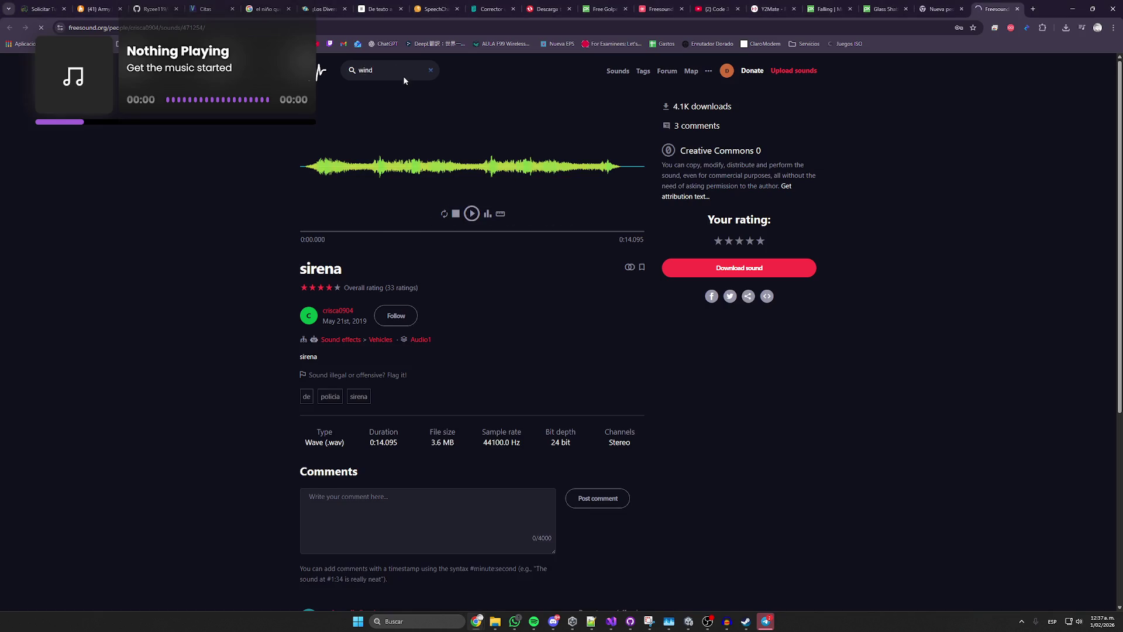
# Preview the first two wind results and the wind chimes sextet recording.
pyautogui.click(452, 222)
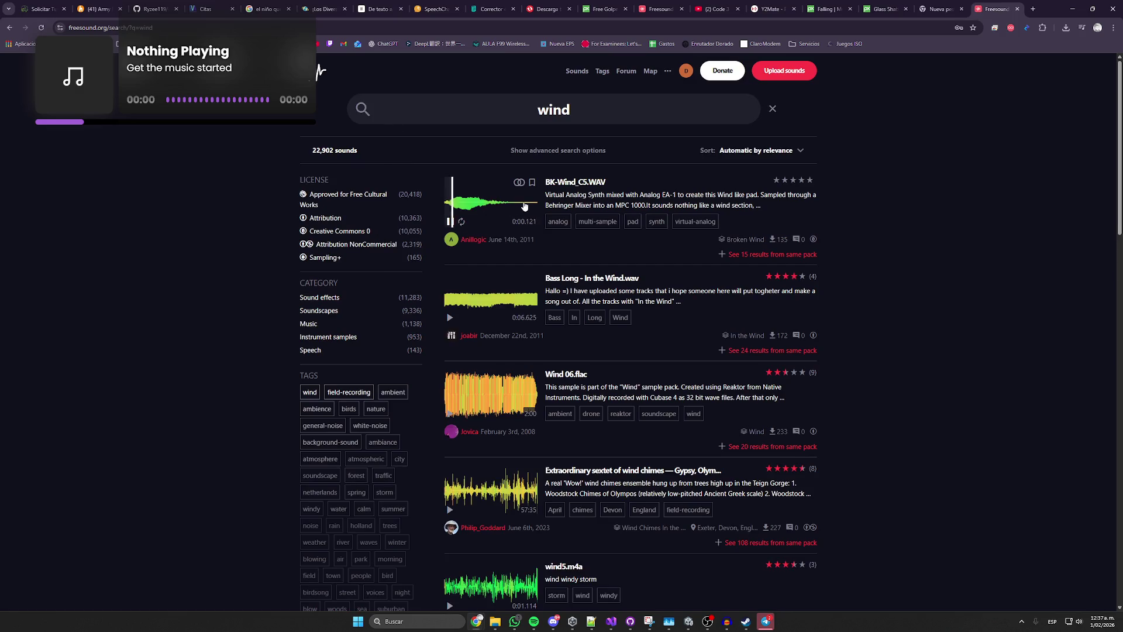
pyautogui.click(449, 319)
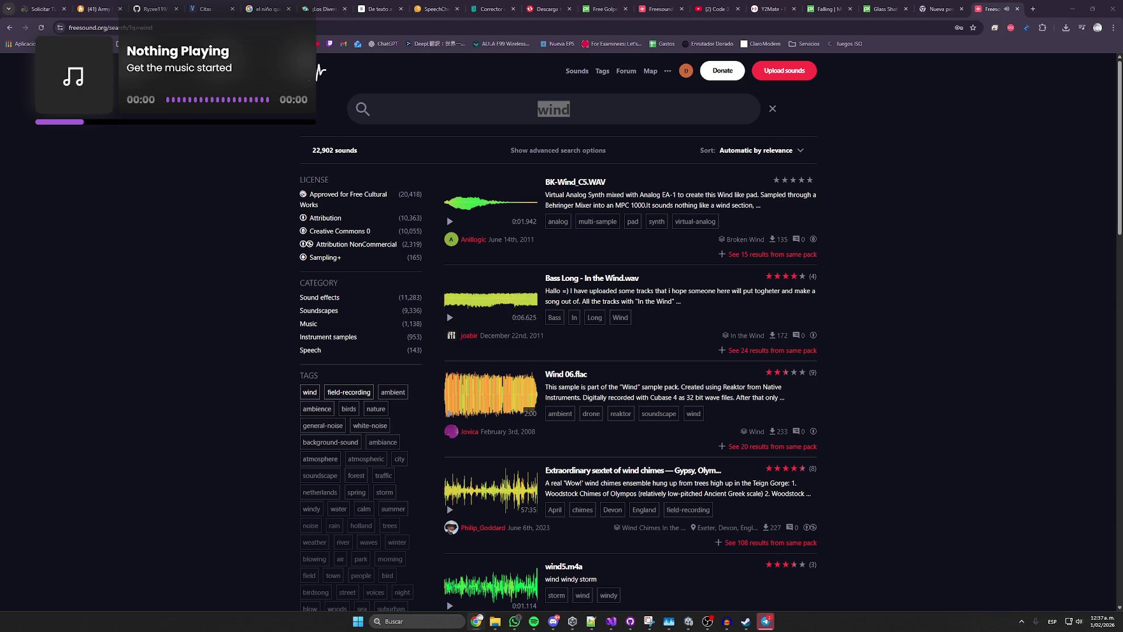
pyautogui.click(449, 415)
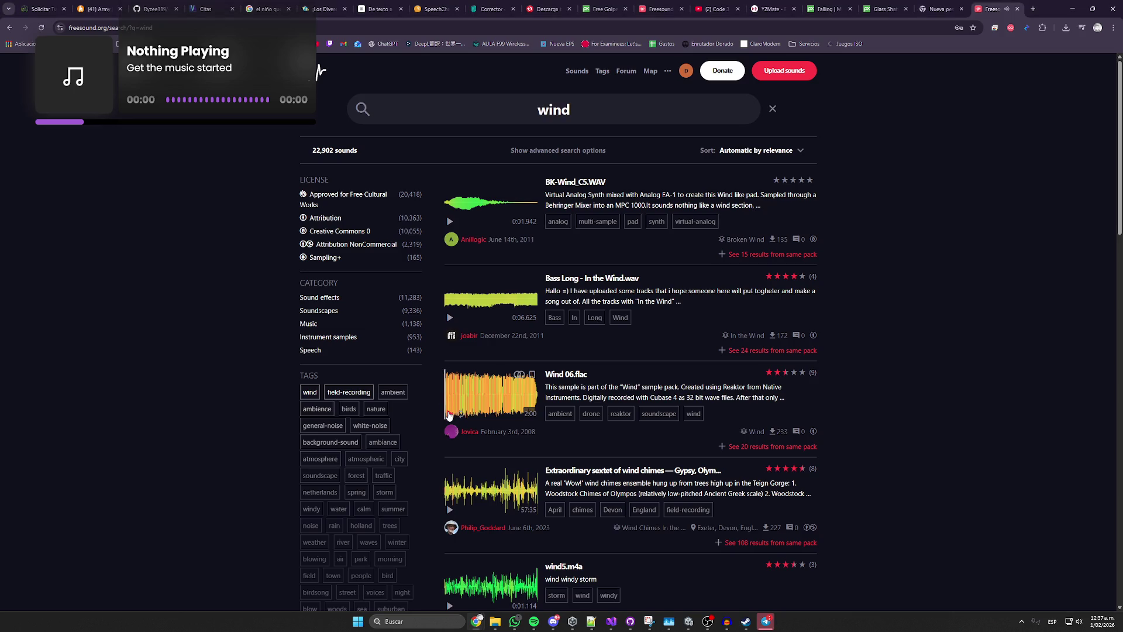
pyautogui.scroll(-1, 462, 400)
pyautogui.click(455, 465)
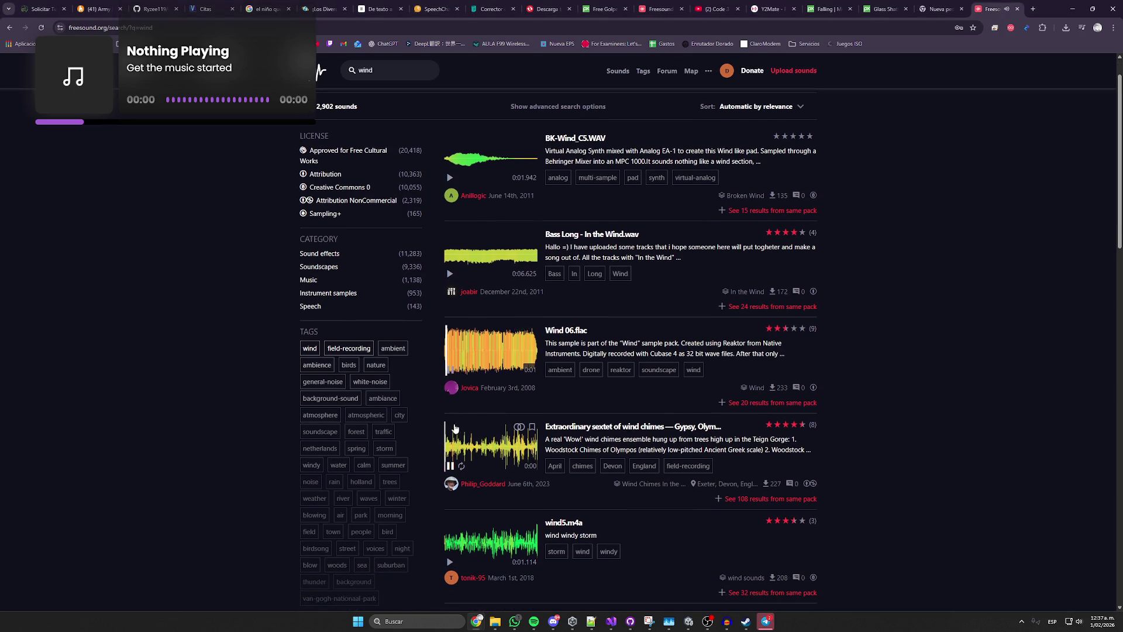
# Preview wind5.m4a, G55-04-Cannon Wind.wav and the bare-trees-birds recording, then open Descargas.
pyautogui.scroll(-2, 450, 376)
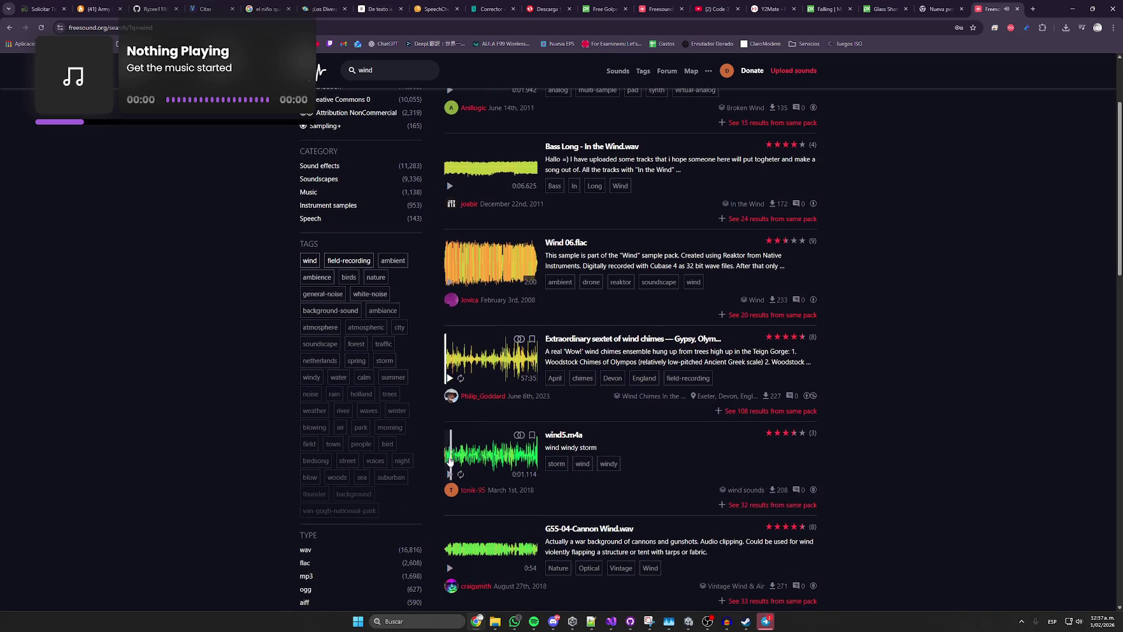
pyautogui.click(450, 474)
pyautogui.click(476, 436)
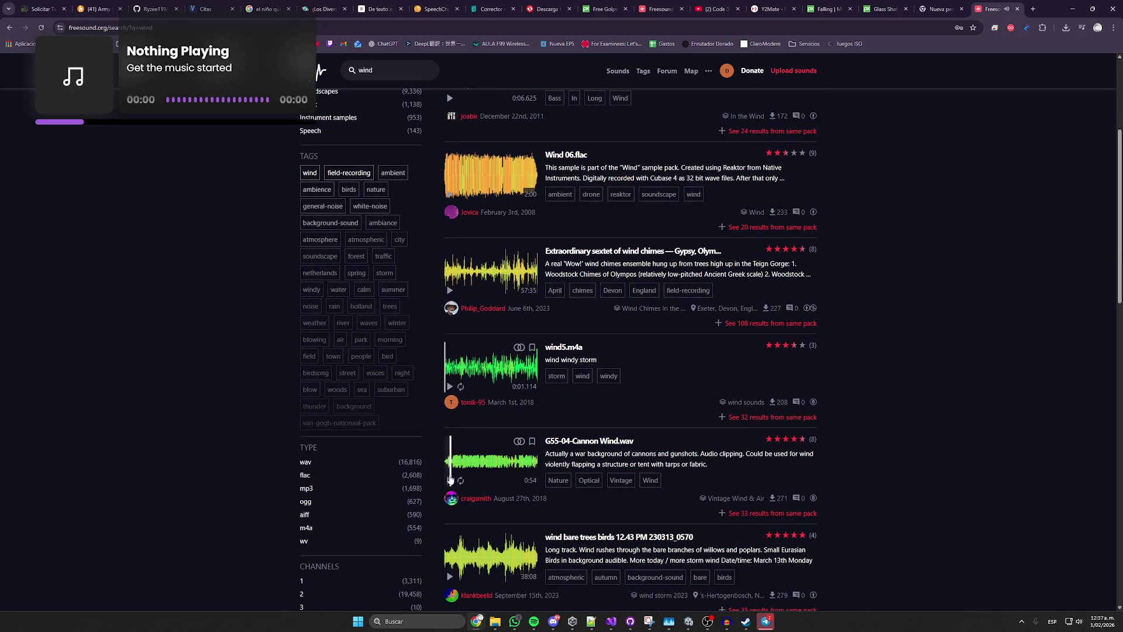
pyautogui.scroll(-1, 471, 427)
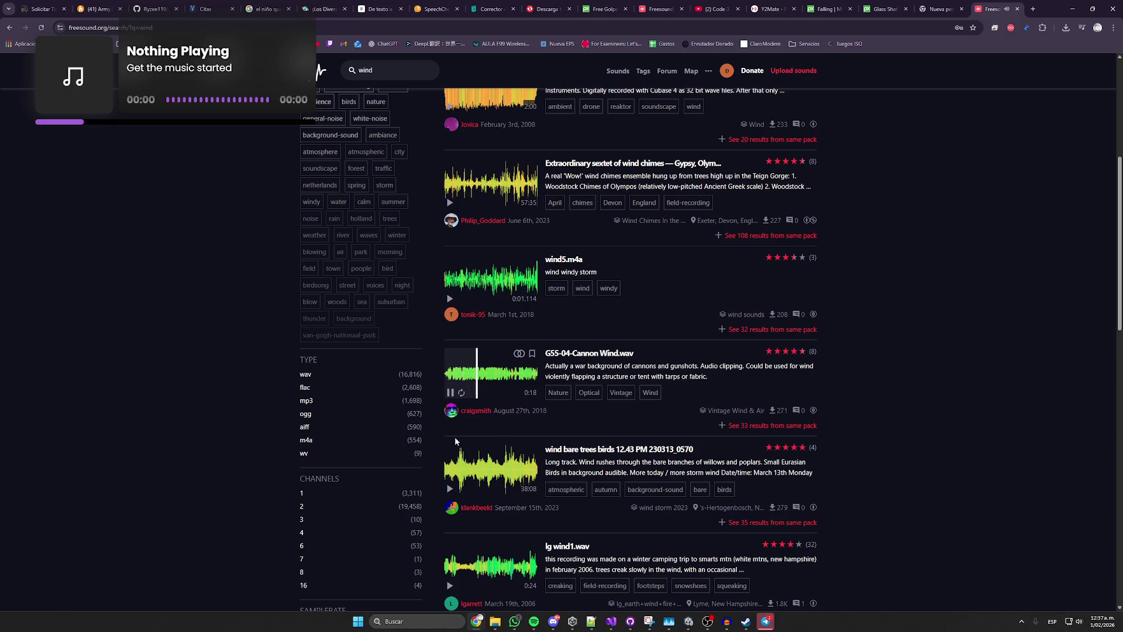
pyautogui.click(477, 451)
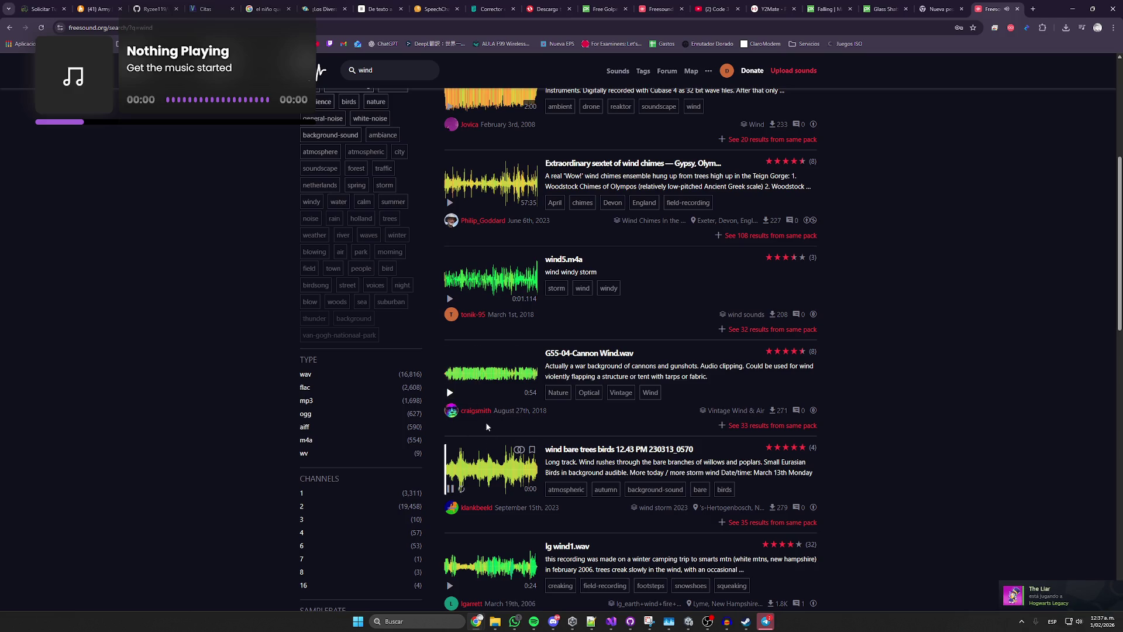
pyautogui.click(451, 491)
pyautogui.click(491, 625)
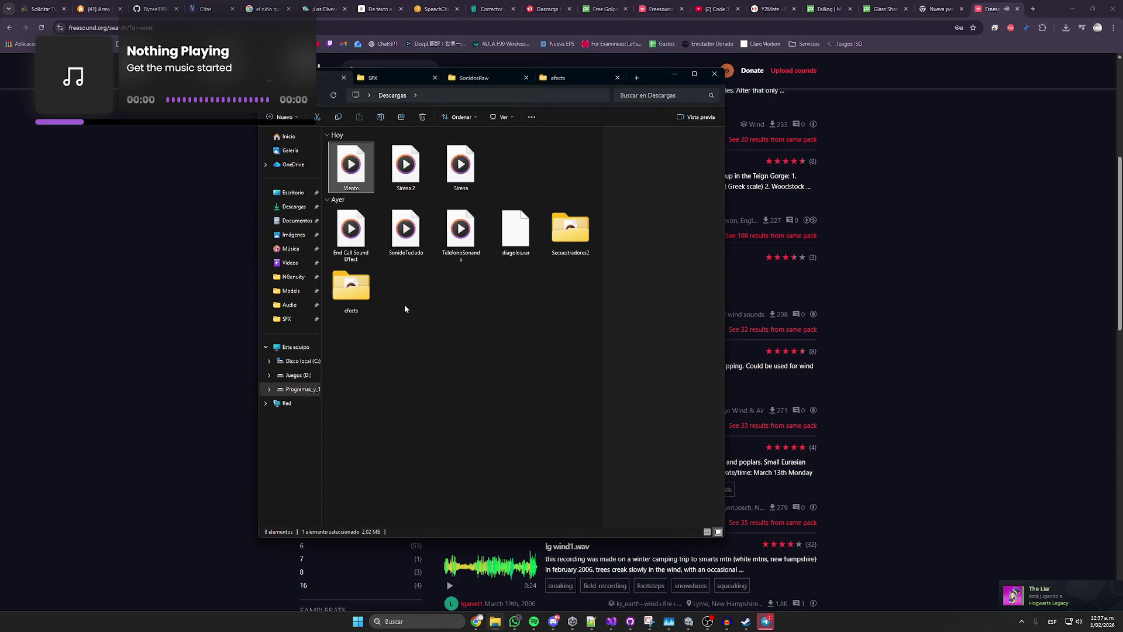
# Replace the old End Call track with the Viento recording and play it.
pyautogui.click(726, 622)
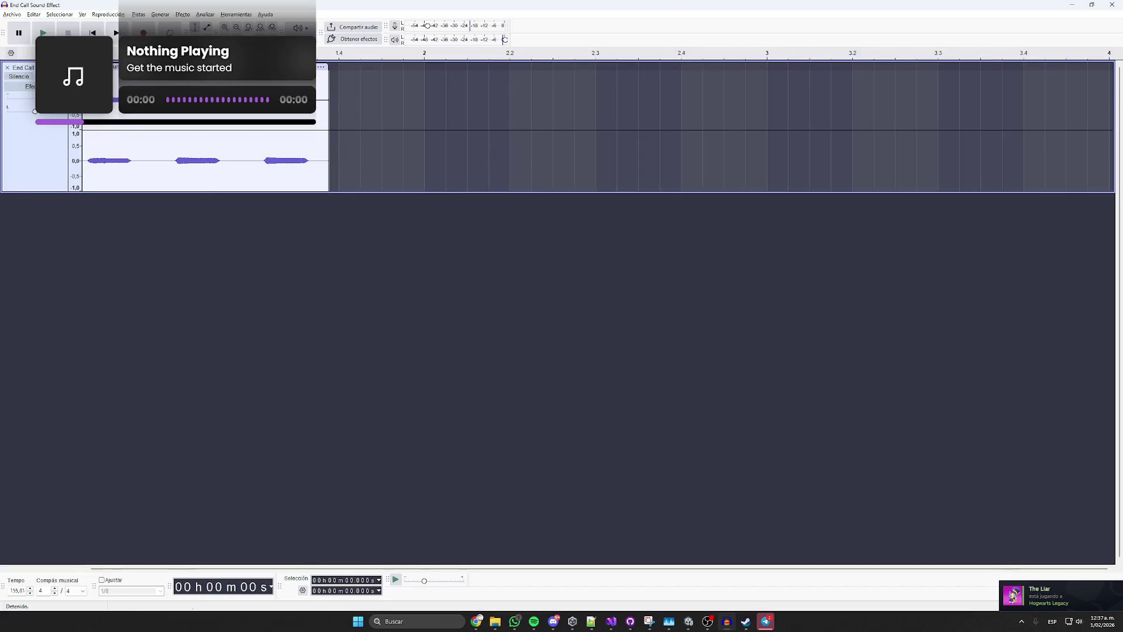
pyautogui.click(7, 68)
pyautogui.hotkey('alt', 'Tab')
pyautogui.moveTo(349, 167)
pyautogui.mouseDown()
pyautogui.moveTo(163, 194)
pyautogui.moveTo(177, 185)
pyautogui.mouseUp()
pyautogui.press('space')
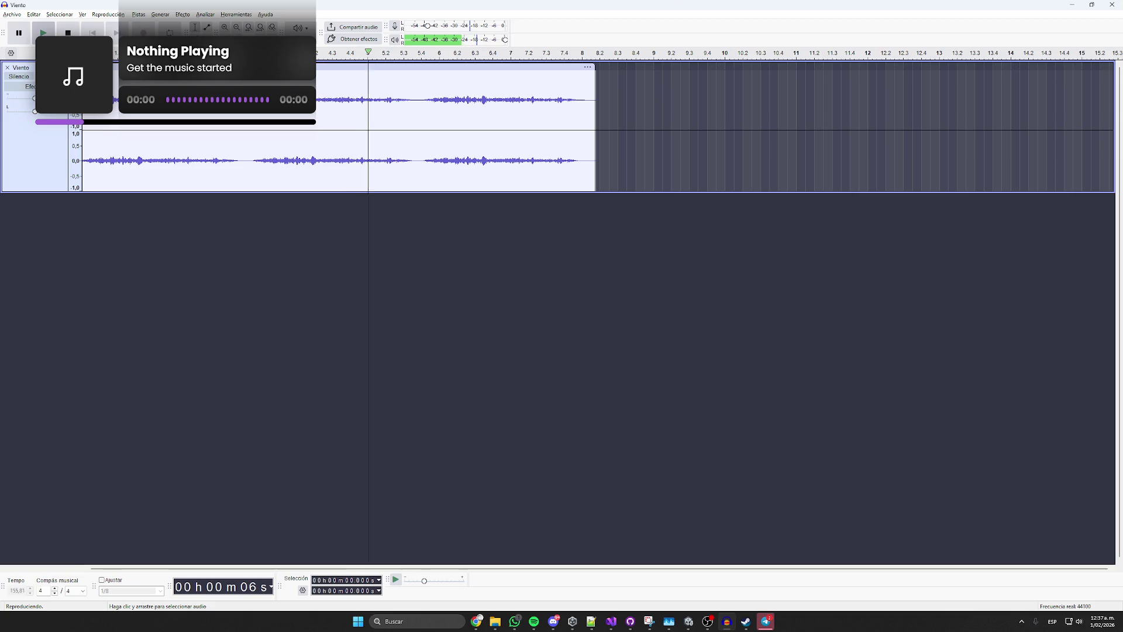
pyautogui.press('space')
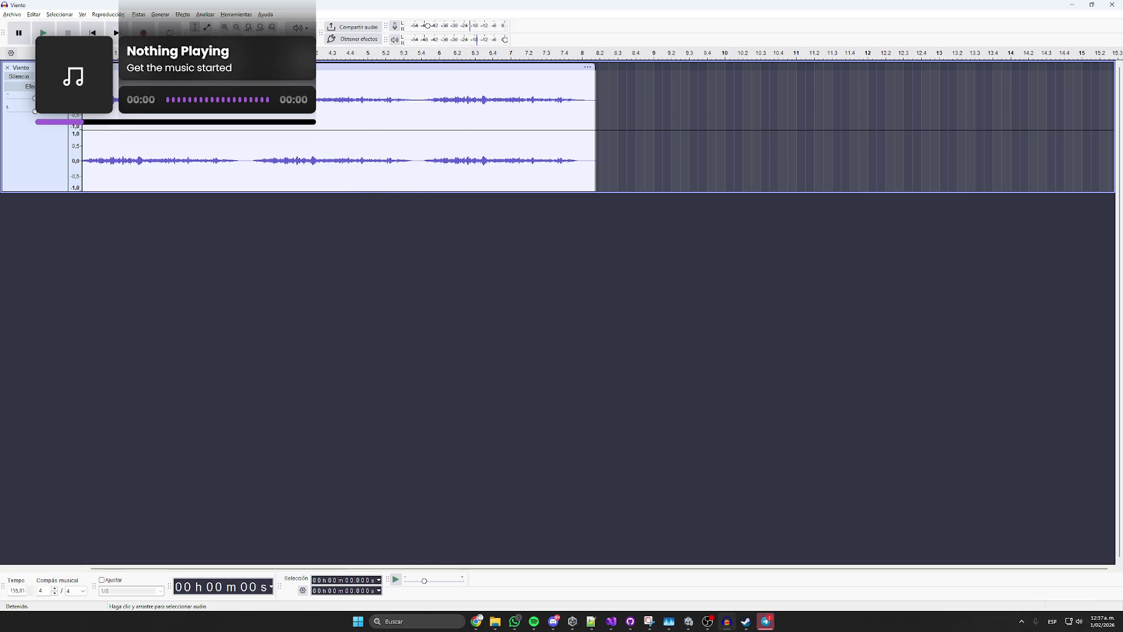
# Split the Viento clip at 3.346 s and delete everything after the split.
pyautogui.hotkey('ctrl', '1')
pyautogui.click(238, 158)
pyautogui.press('space')
pyautogui.press('space')
pyautogui.hotkey('ctrl', '1')
pyautogui.hotkey('ctrl', '3')
pyautogui.hotkey('ctrl', '3')
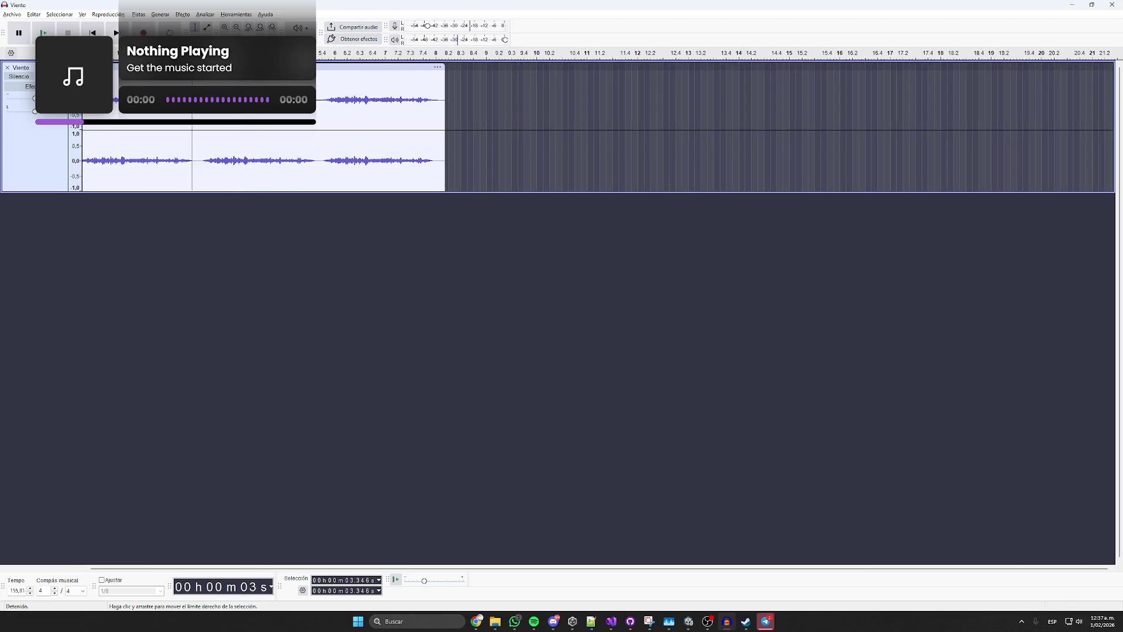
pyautogui.rightClick(200, 118)
pyautogui.click(232, 143)
pyautogui.press('Delete')
pyautogui.press('space')
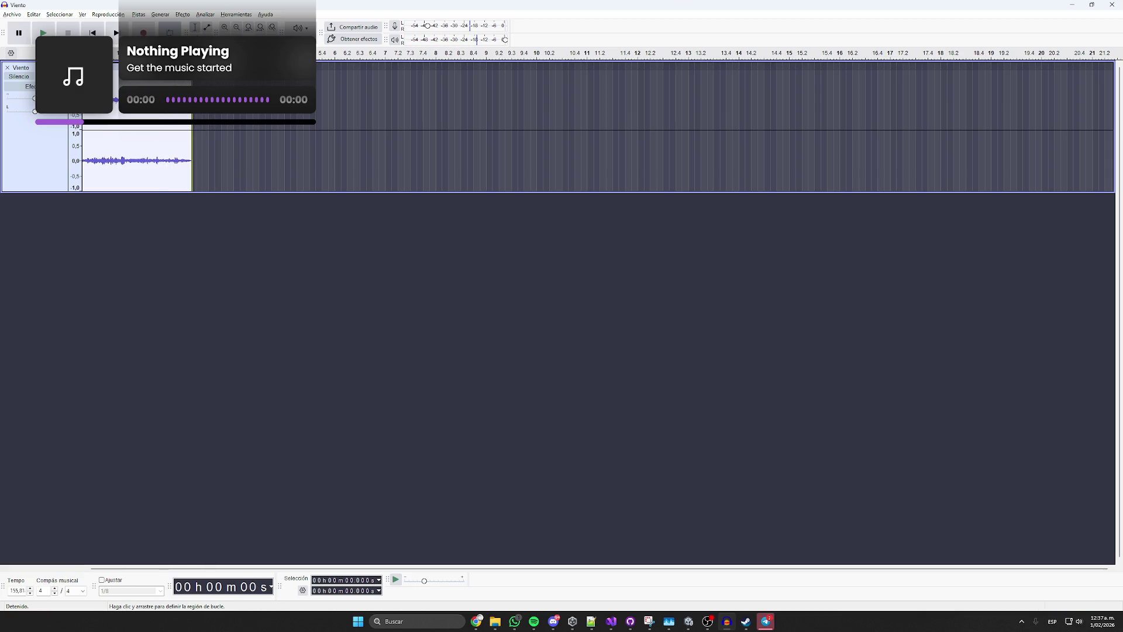
# Delete the first 0.135 seconds of the clip and replay it.
pyautogui.click(42, 33)
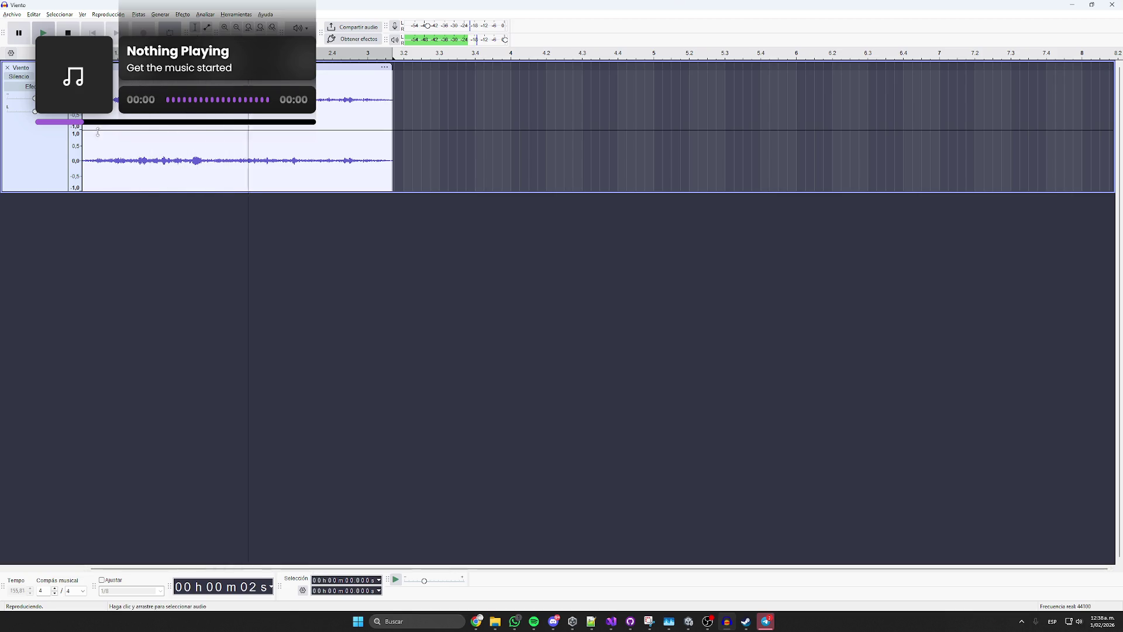
pyautogui.scroll(1, 96, 114)
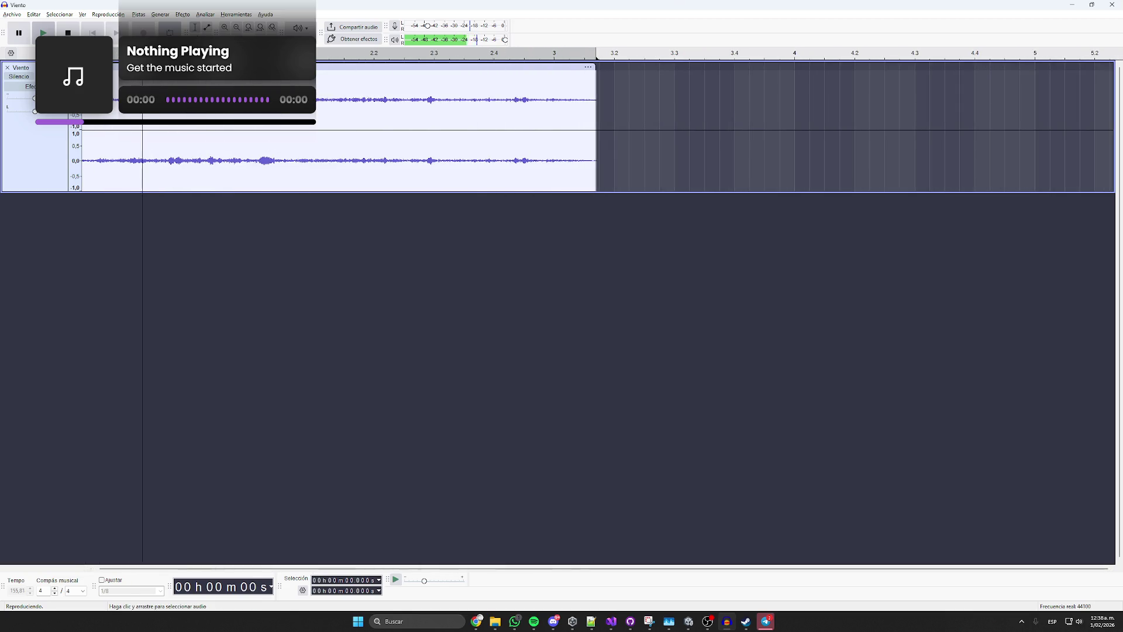
pyautogui.moveTo(96, 114); pyautogui.dragTo(30, 103)
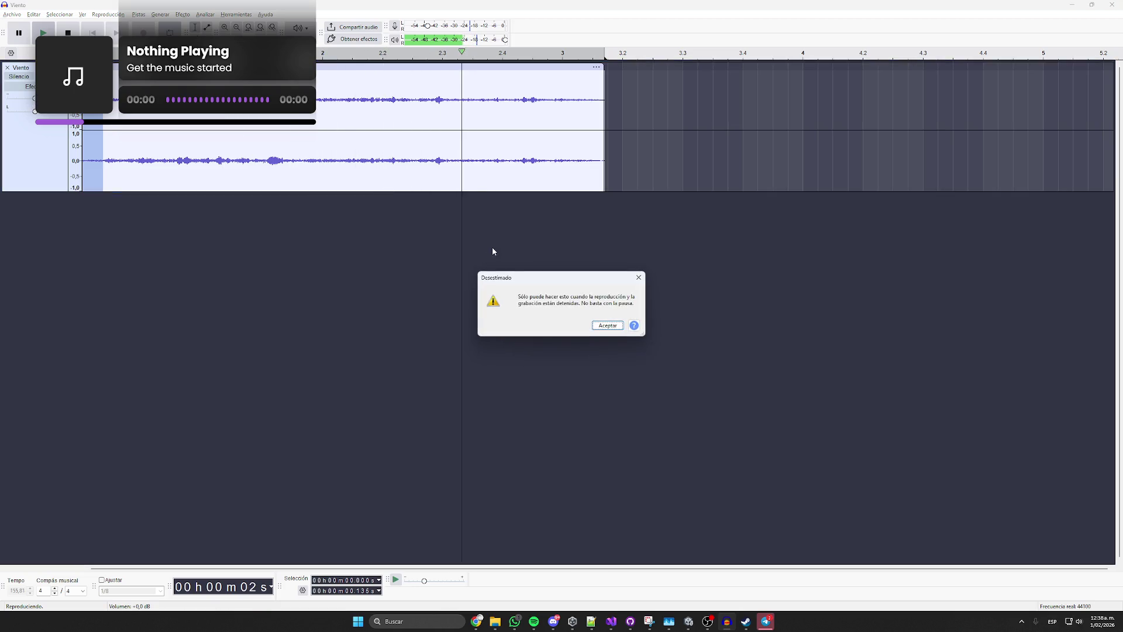
pyautogui.press('Return')
pyautogui.press('space')
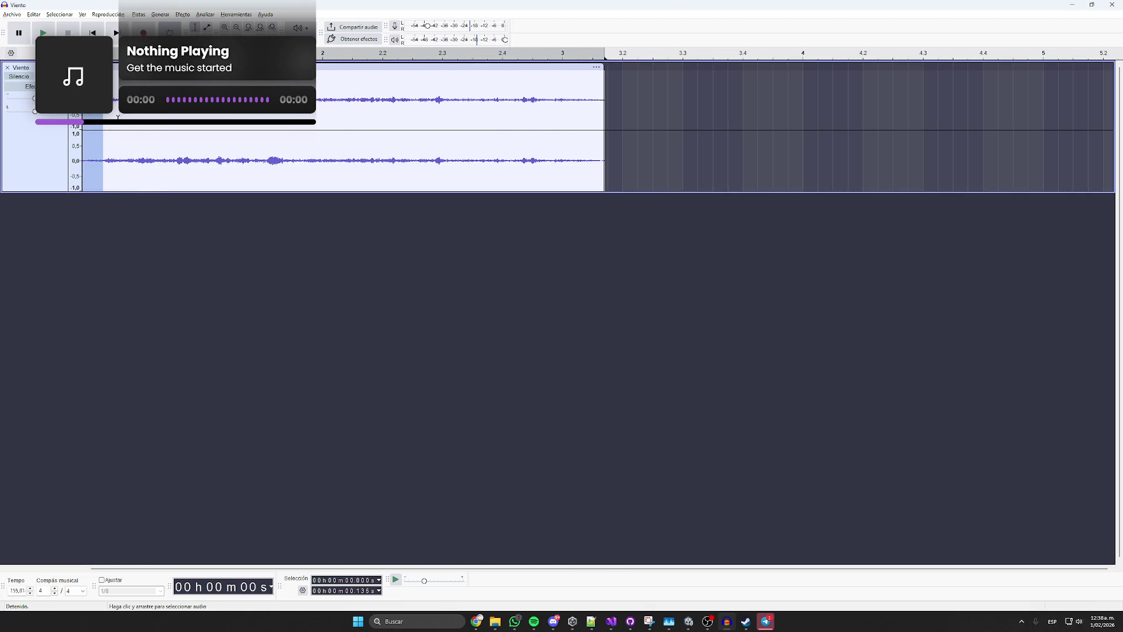
pyautogui.press('Delete')
pyautogui.press('space')
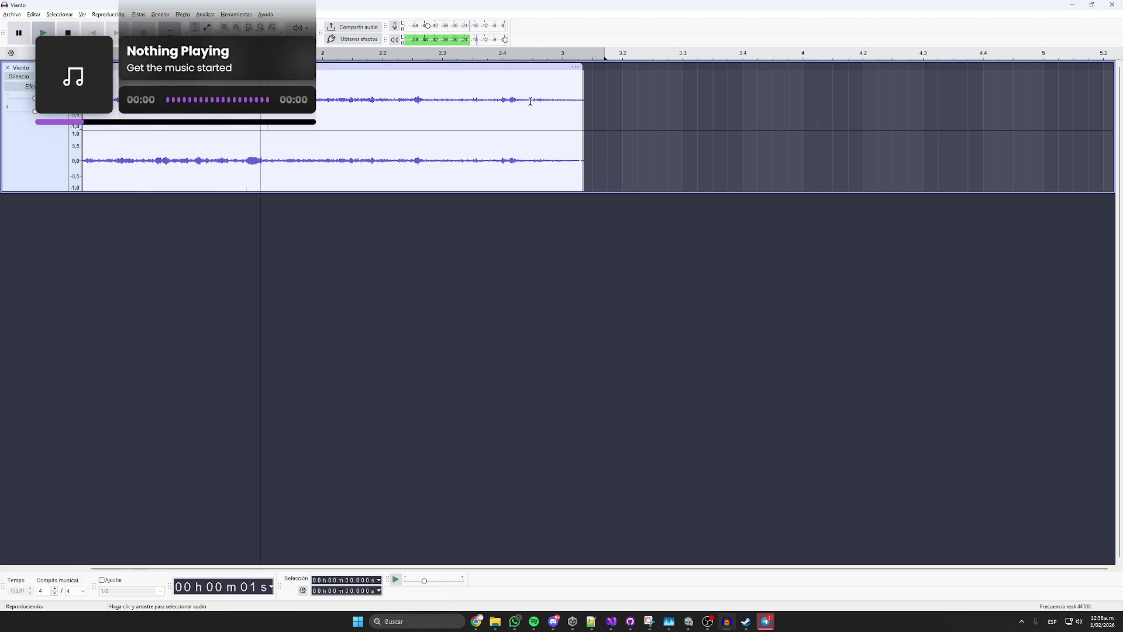
# Delete the audio from 2.194 s to the end of the clip and replay it.
pyautogui.click(424, 99)
pyautogui.moveTo(425, 99); pyautogui.dragTo(583, 99)
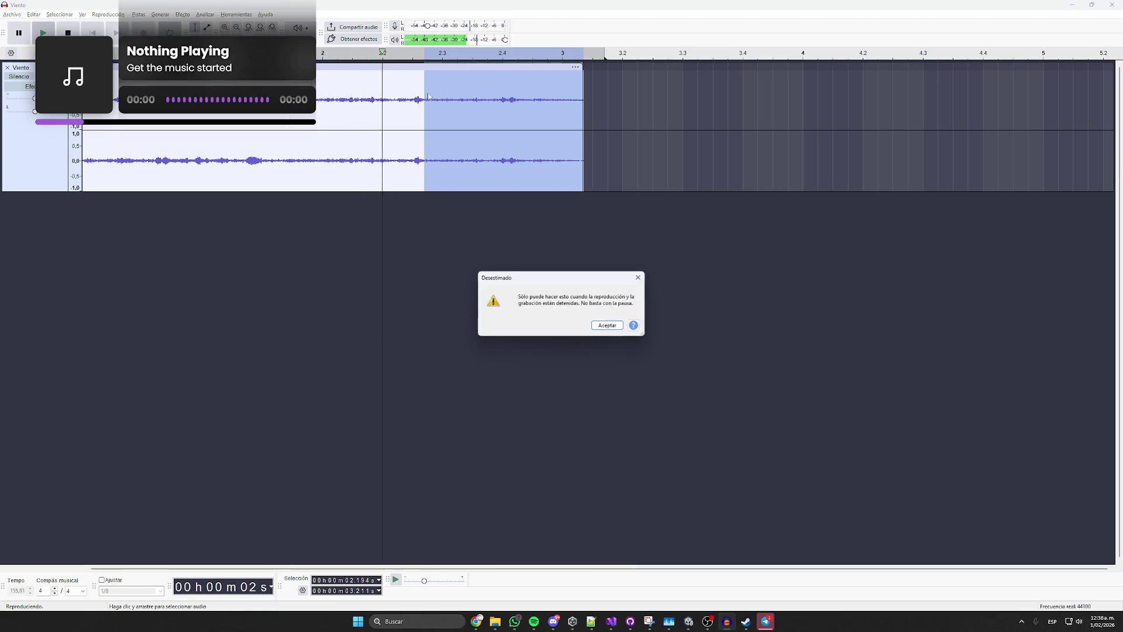
pyautogui.press('Return')
pyautogui.press('space')
pyautogui.press('Delete')
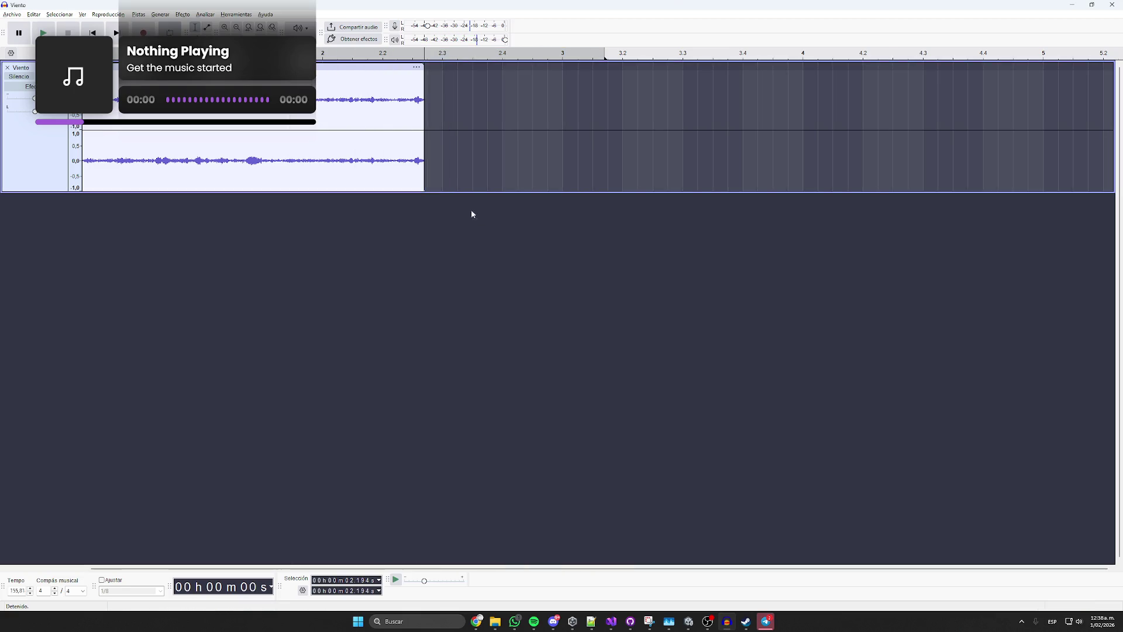
pyautogui.click(160, 351)
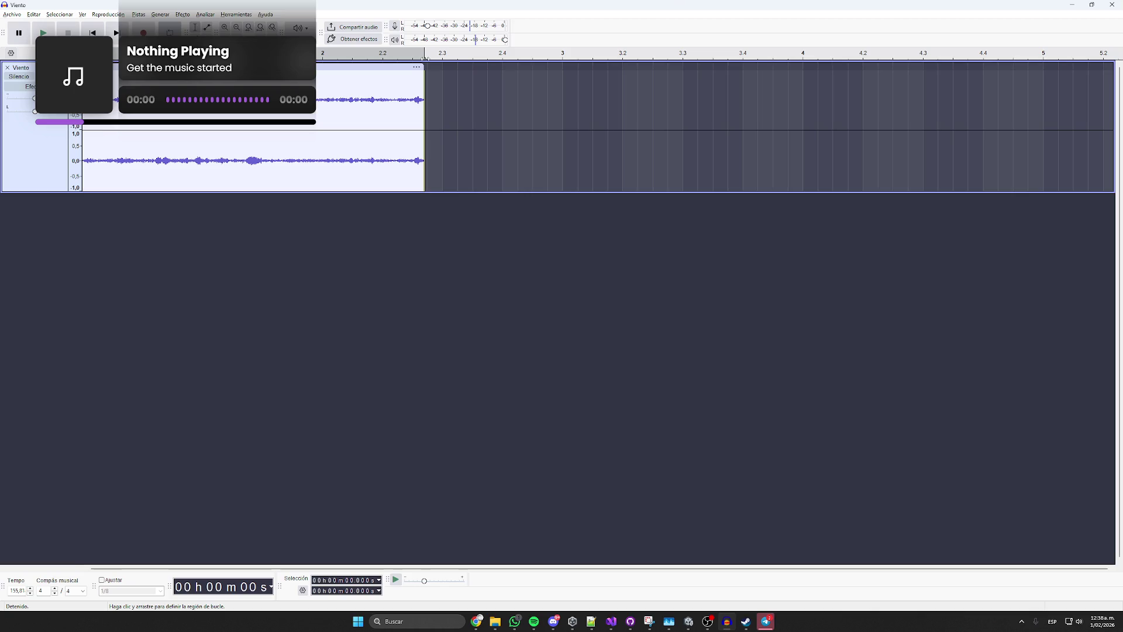
pyautogui.press('space')
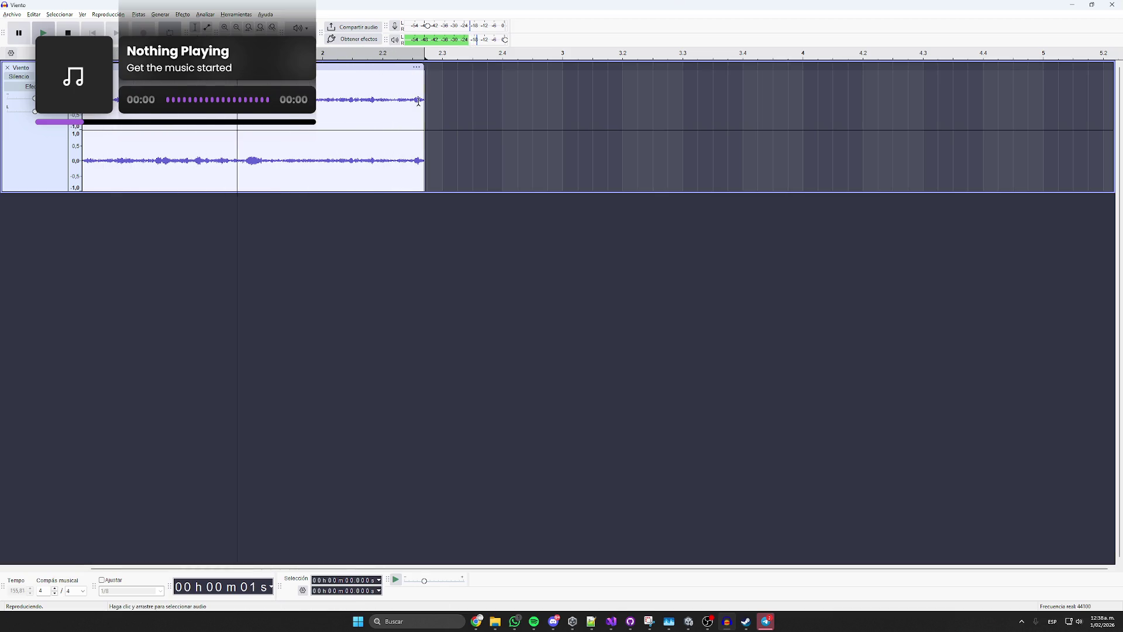
# Mark a point near 2.4 s at the clip's end and dismiss the no-audio-selected warning.
pyautogui.scroll(1, 418, 100)
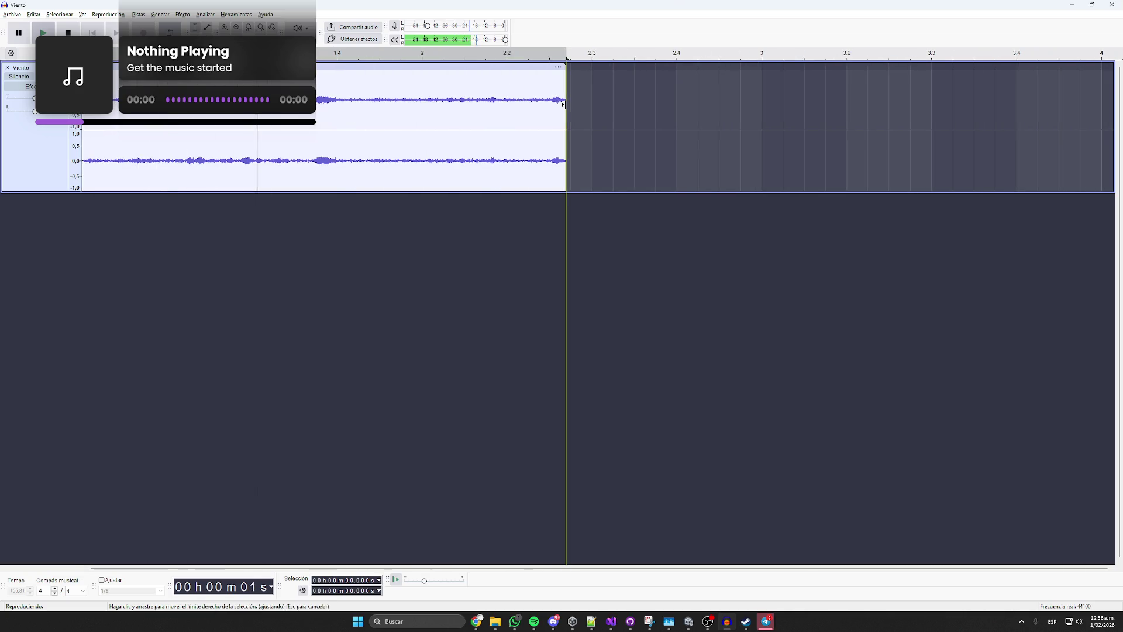
pyautogui.click(620, 117)
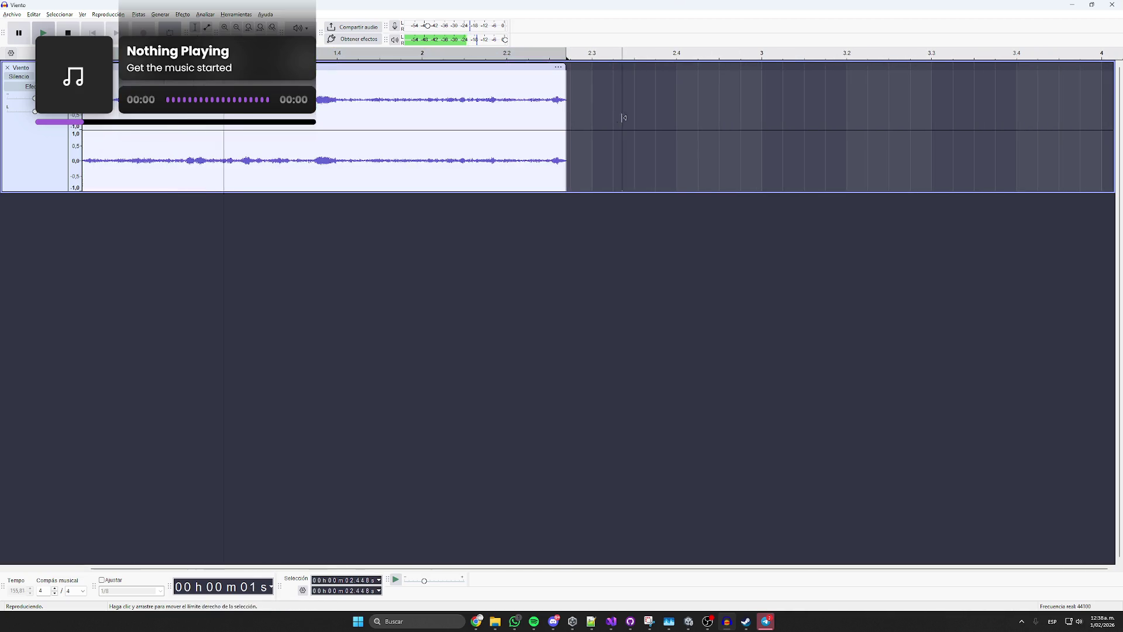
pyautogui.moveTo(618, 117)
pyautogui.mouseDown()
pyautogui.moveTo(566, 108)
pyautogui.moveTo(575, 103)
pyautogui.mouseUp()
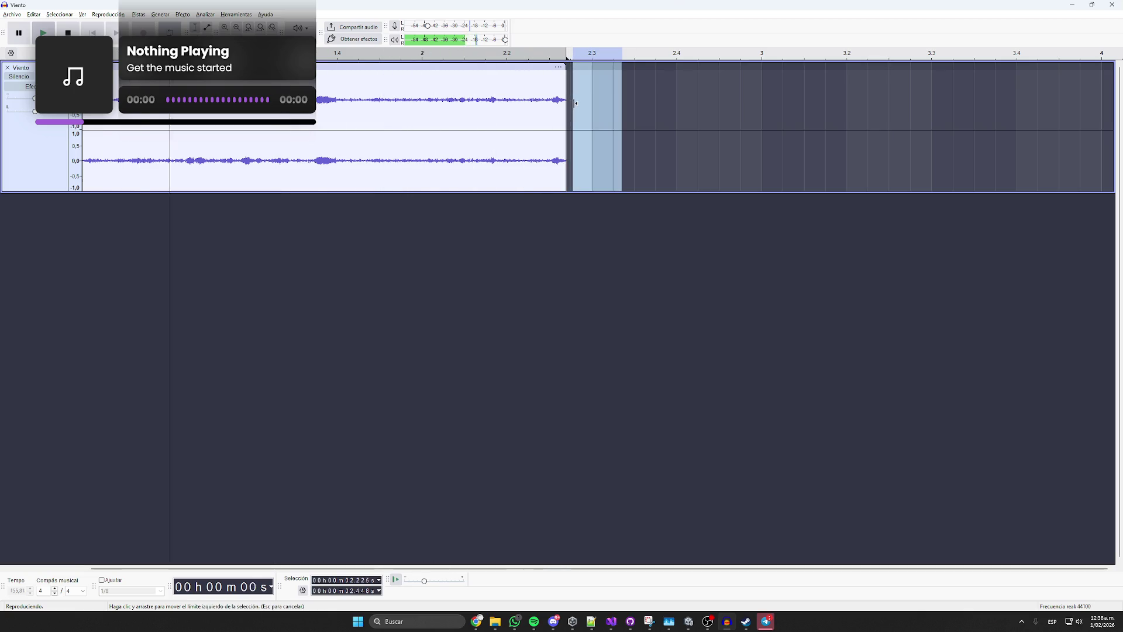
pyautogui.click(611, 105)
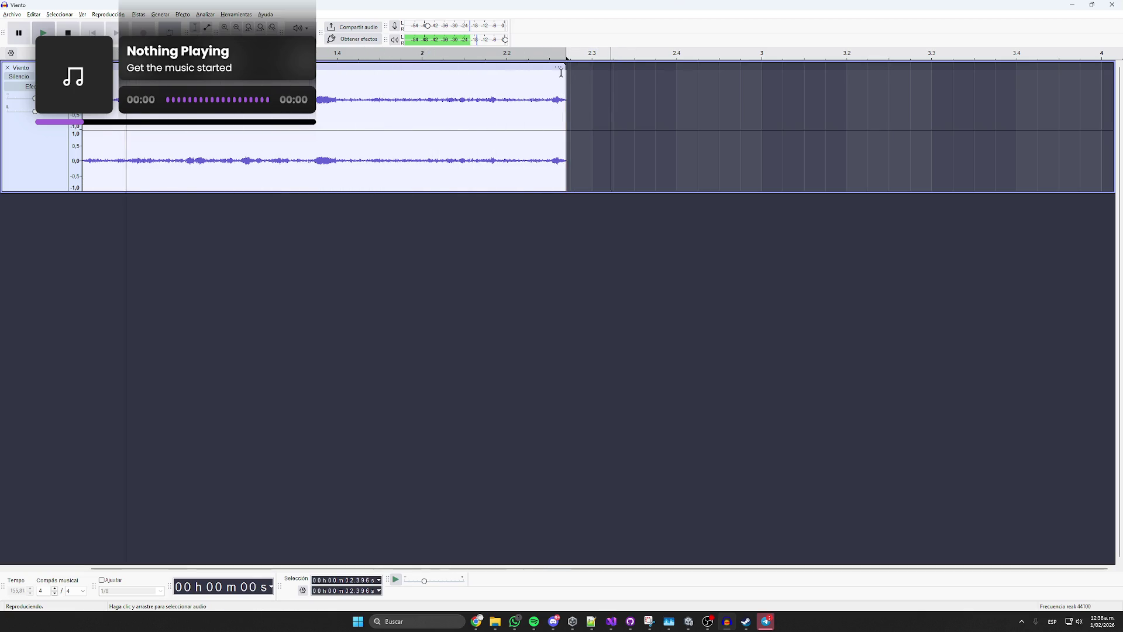
pyautogui.click(248, 27)
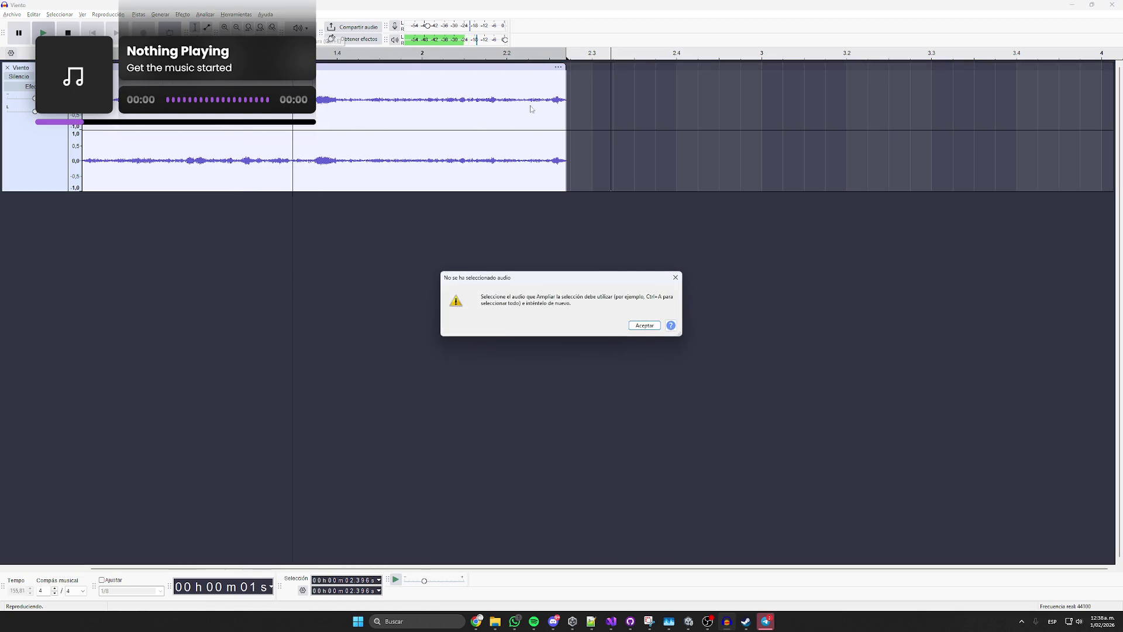
pyautogui.click(642, 326)
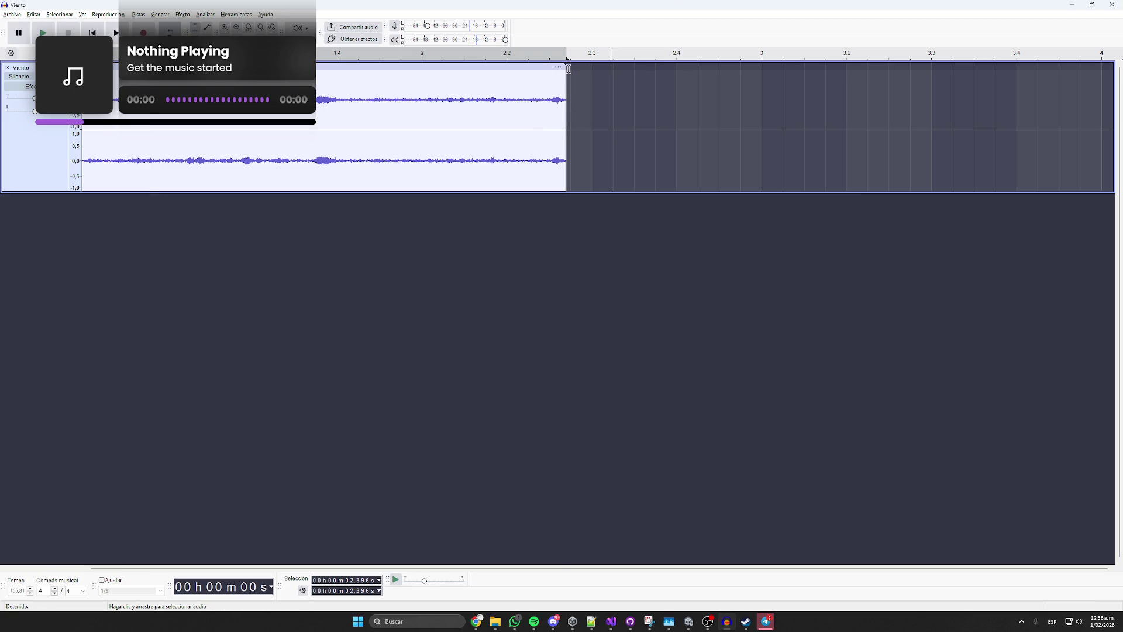
# Undo the earlier trim, delete from about 2.22 s to the end, and play it back.
pyautogui.hotkey('ctrl', 'z')
pyautogui.click(591, 97)
pyautogui.moveTo(572, 100); pyautogui.dragTo(819, 99)
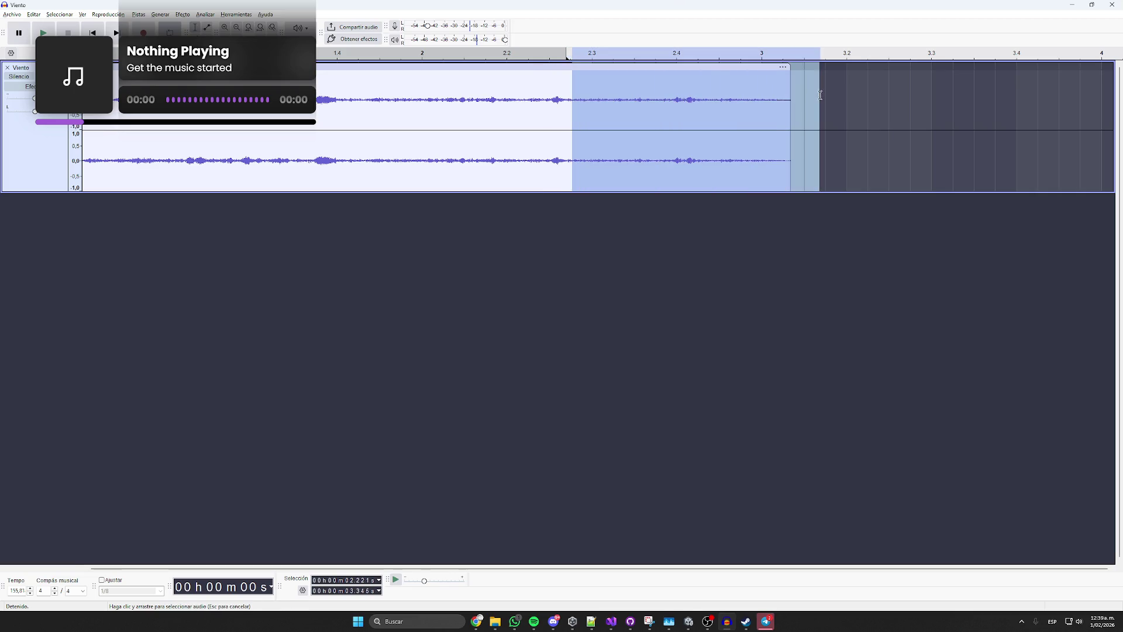
pyautogui.press('Delete')
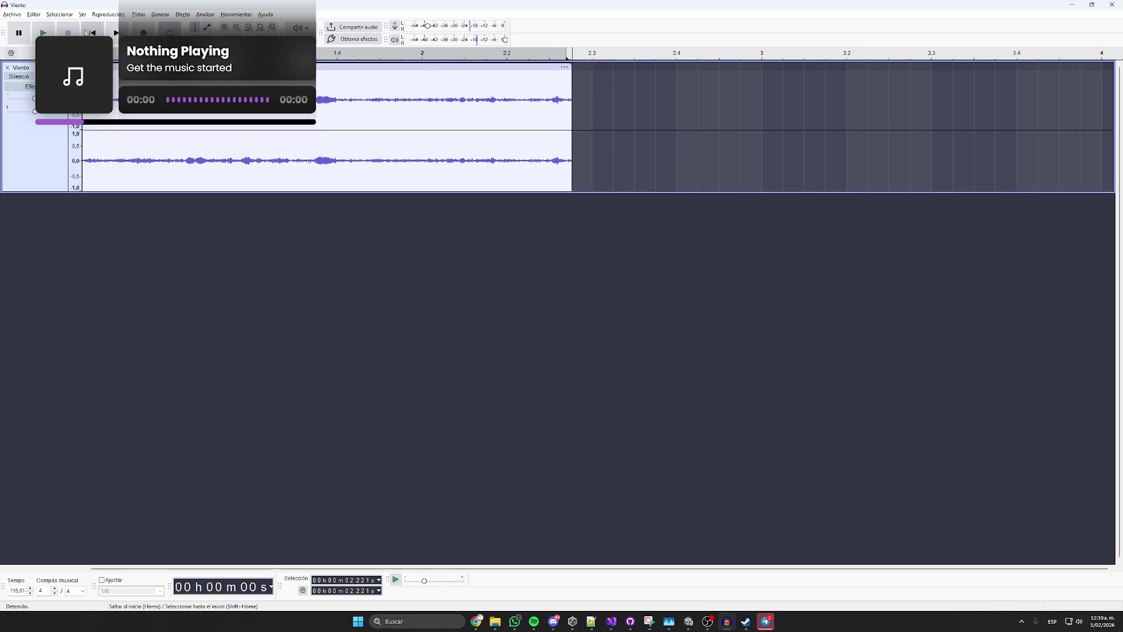
pyautogui.click(43, 33)
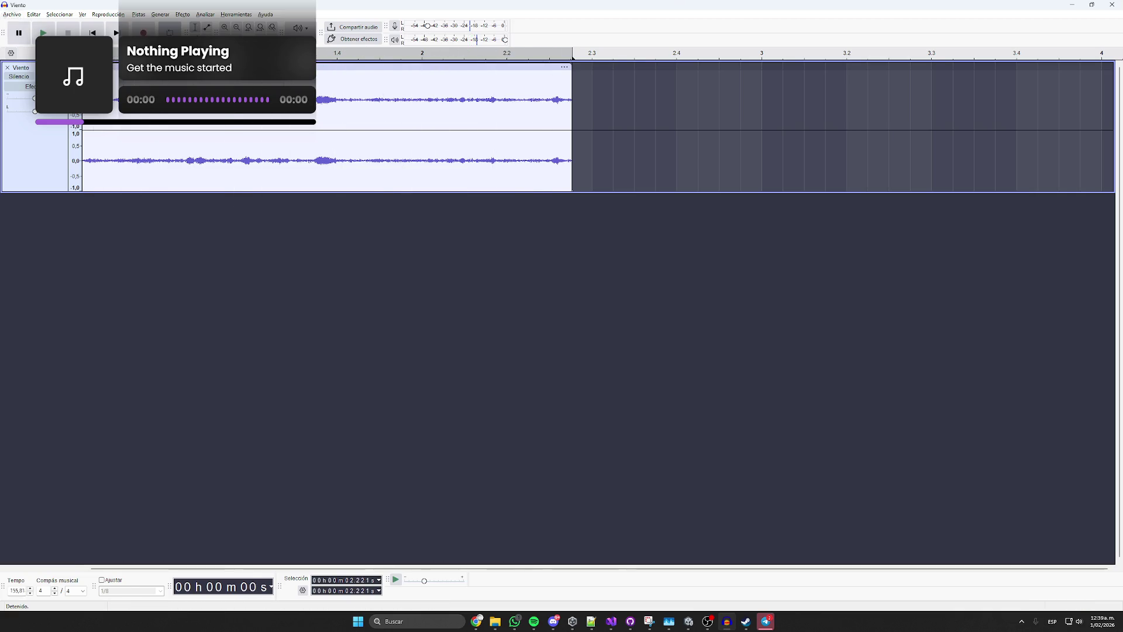
# Export the trimmed clip as an Ogg Vorbis file named VientoLoop into Audio\SFX.
pyautogui.hotkey('alt', 'Tab')
pyautogui.click(727, 621)
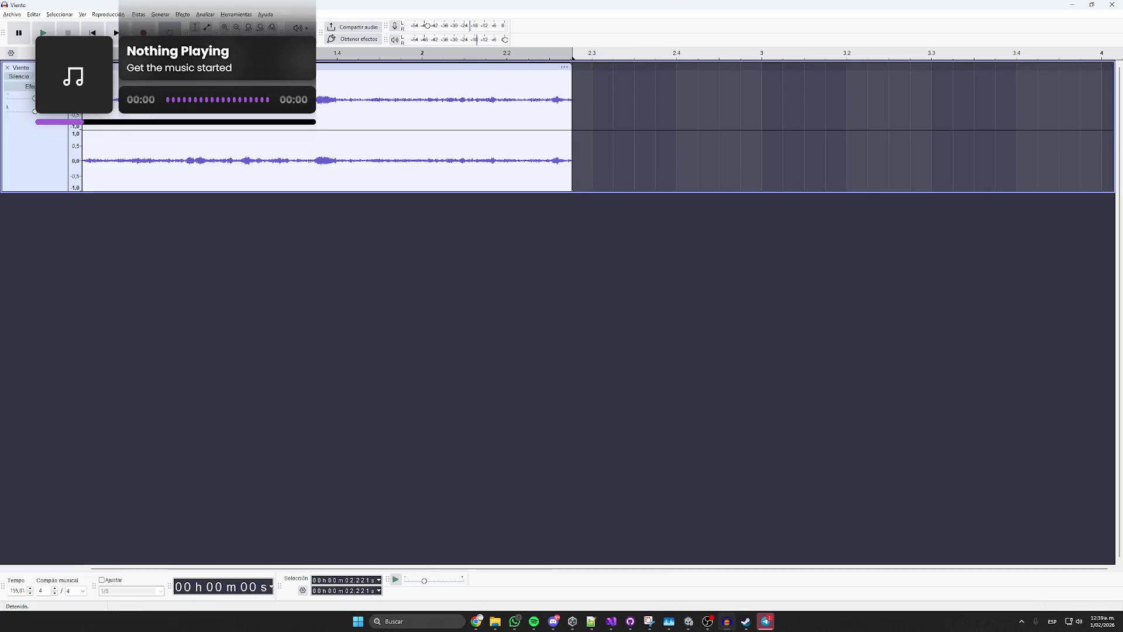
pyautogui.click(12, 14)
pyautogui.click(25, 100)
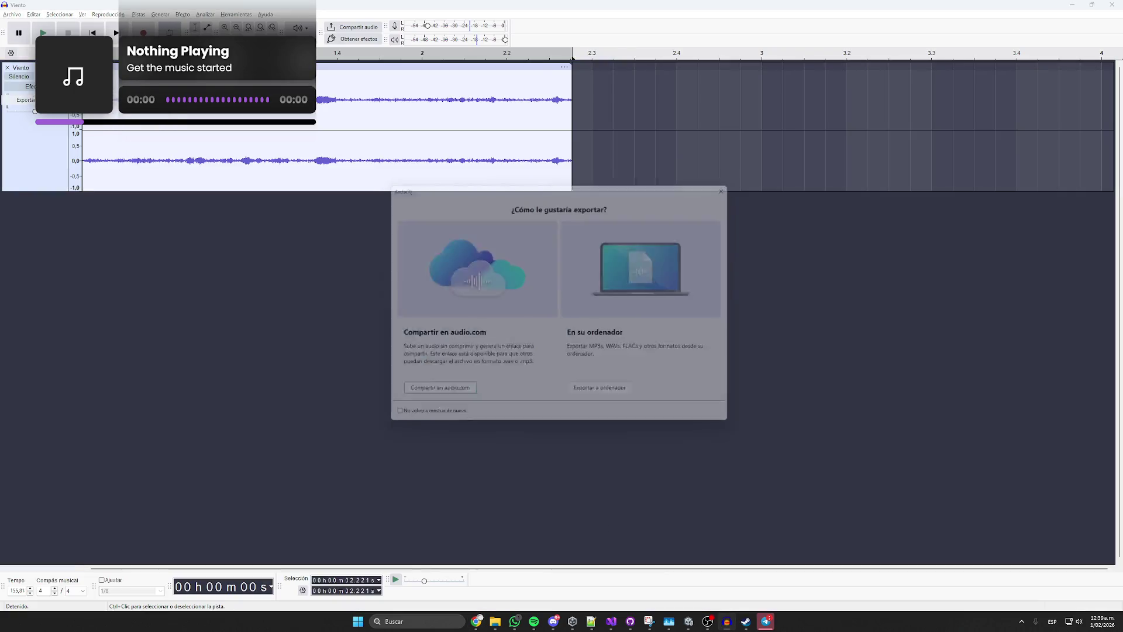
pyautogui.click(624, 394)
pyautogui.write('VientoLoc')
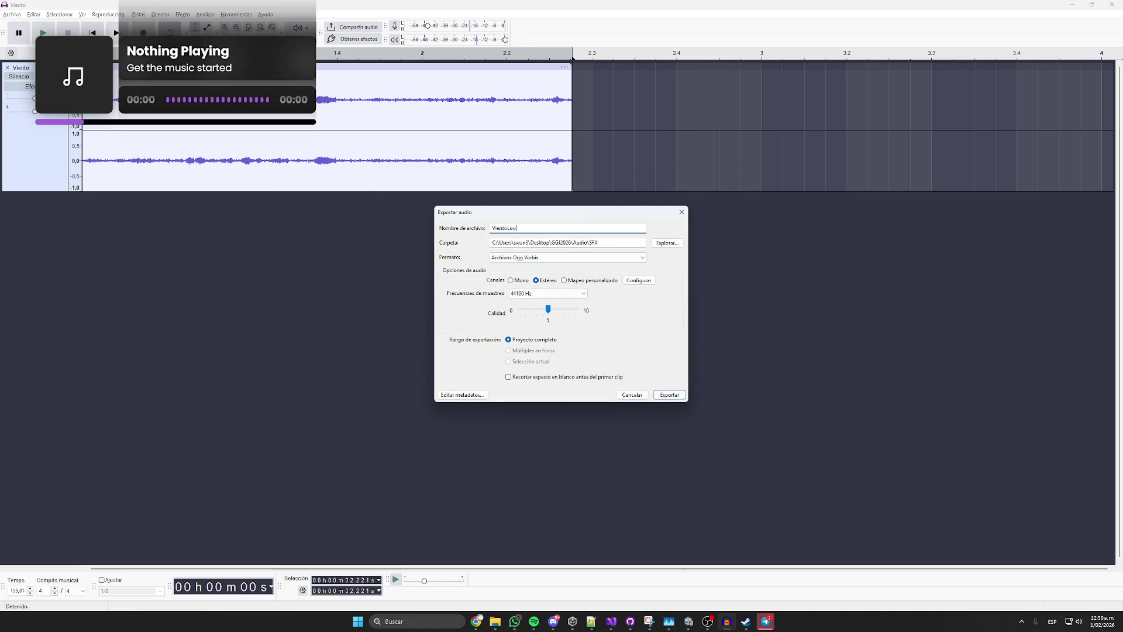
pyautogui.press('Return')
pyautogui.hotkey('alt', 'Tab')
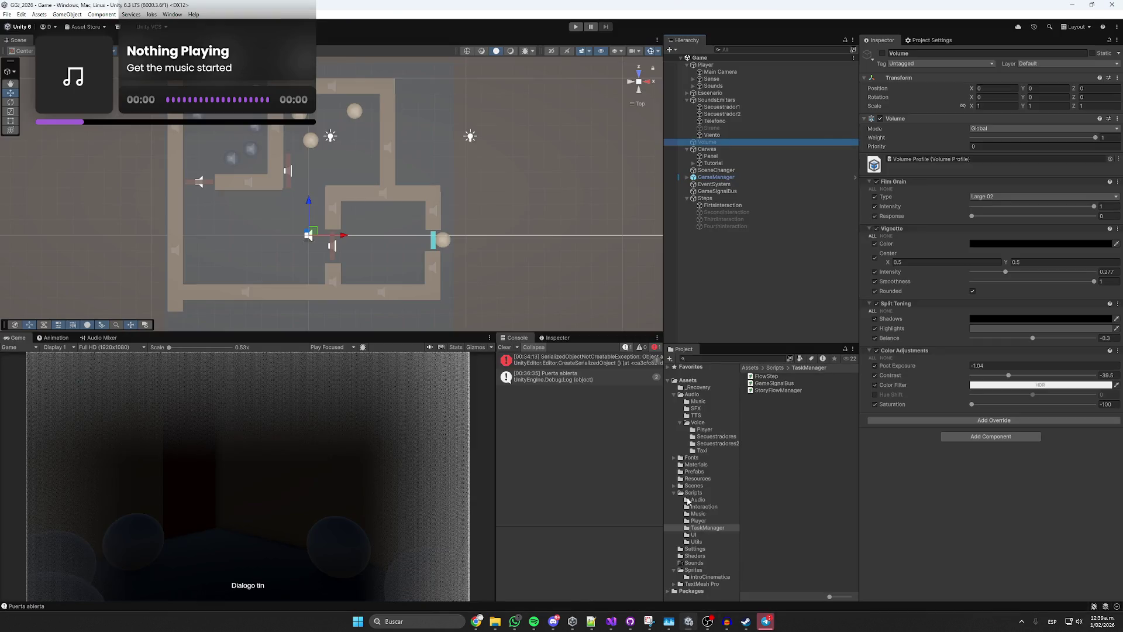
# Drag VientoLoop from Explorer's SFX folder into Unity's Assets > Audio > SFX.
pyautogui.click(695, 408)
pyautogui.moveTo(495, 621)
pyautogui.click(413, 570)
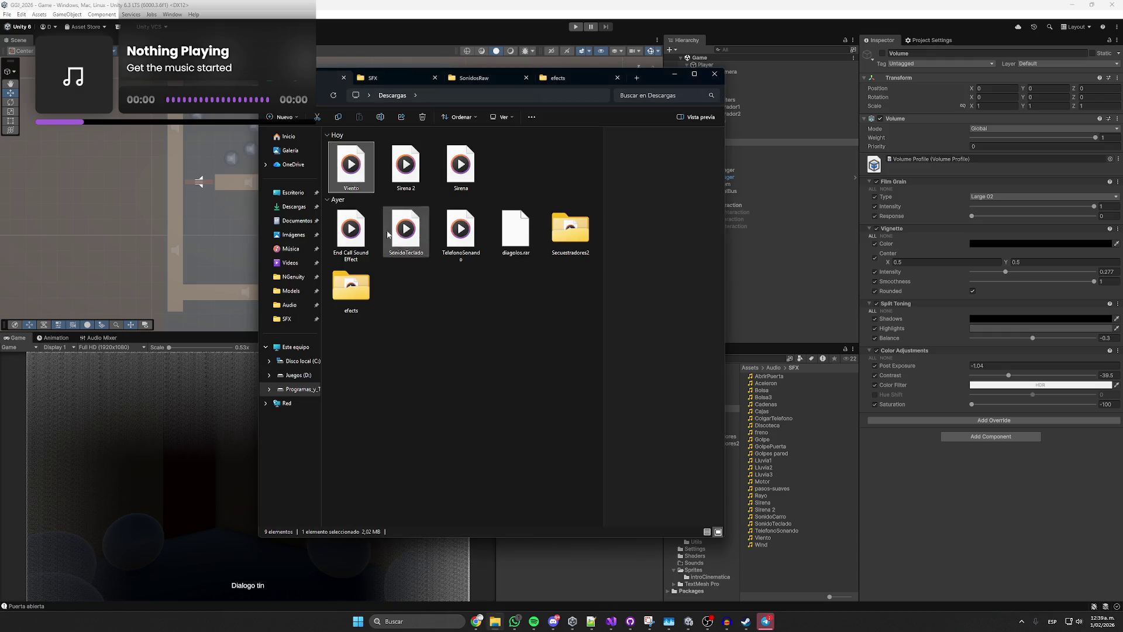
pyautogui.click(413, 82)
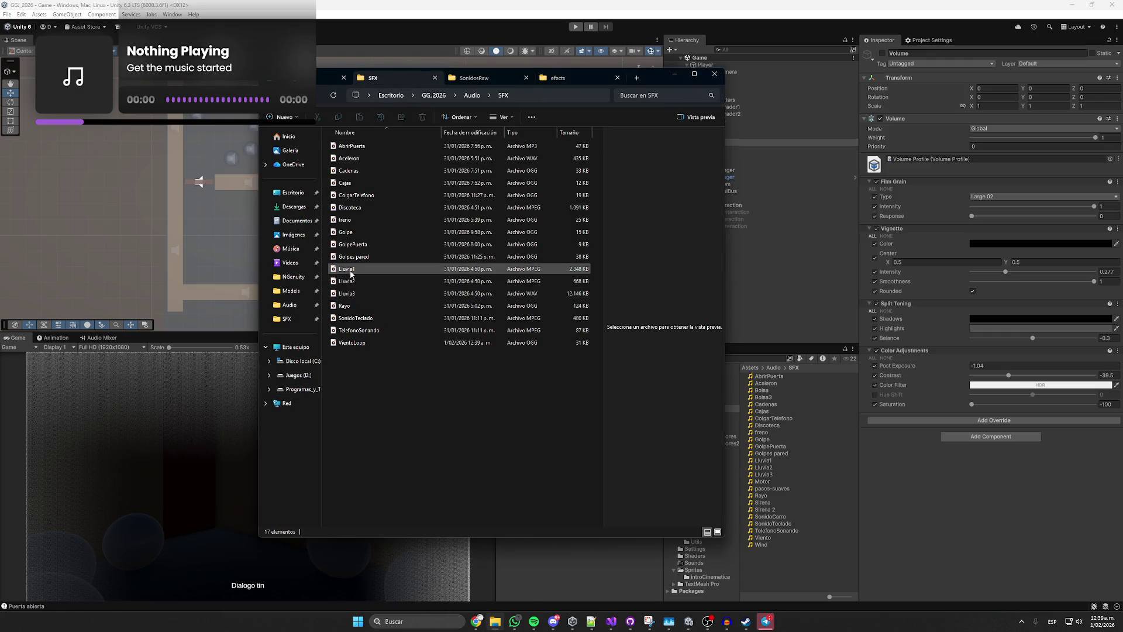
pyautogui.moveTo(351, 342); pyautogui.dragTo(802, 562)
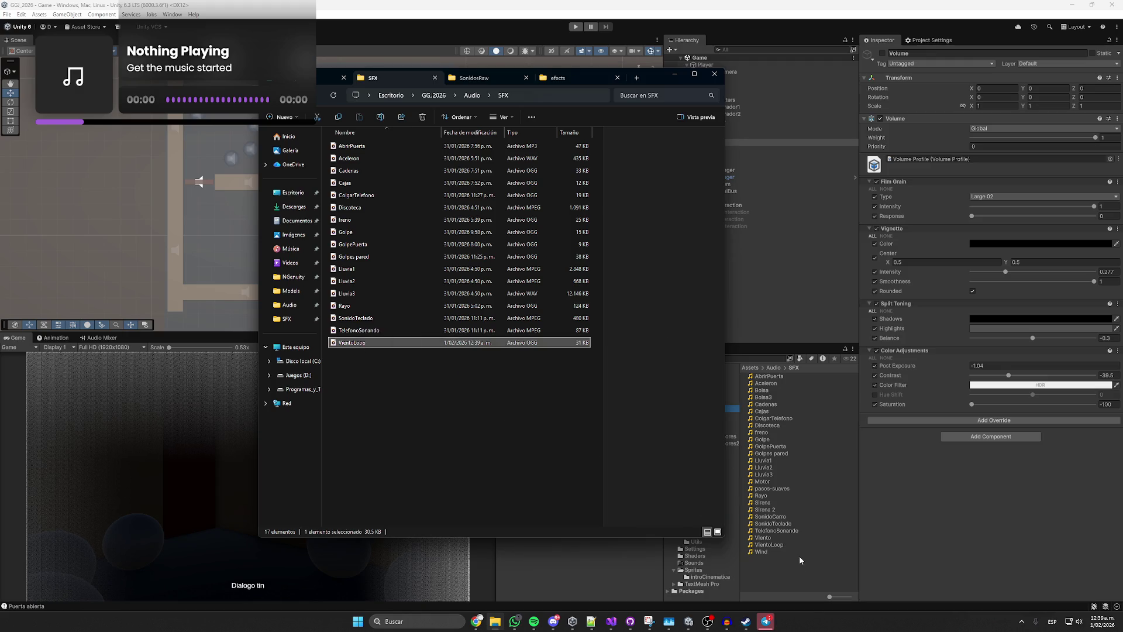
# Select the Wind clip in Unity to view its import settings and preview it.
pyautogui.click(799, 556)
pyautogui.click(774, 551)
pyautogui.click(1085, 492)
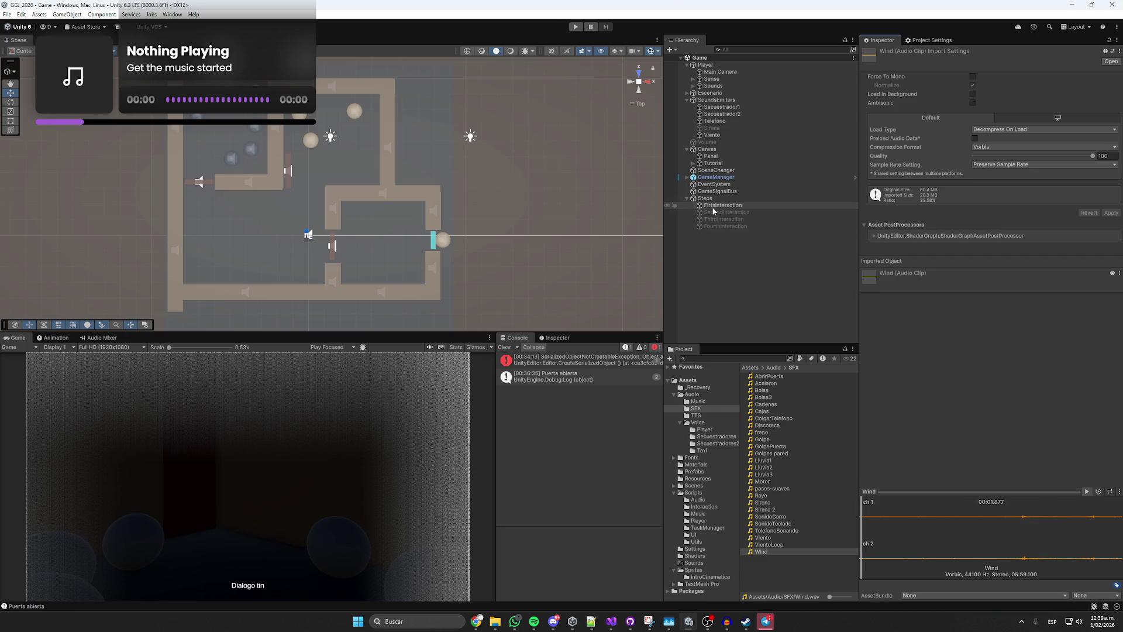
# Assign VientoLoop as the clip of Viento's Audio Source, then select the Telefono sphere.
pyautogui.click(712, 134)
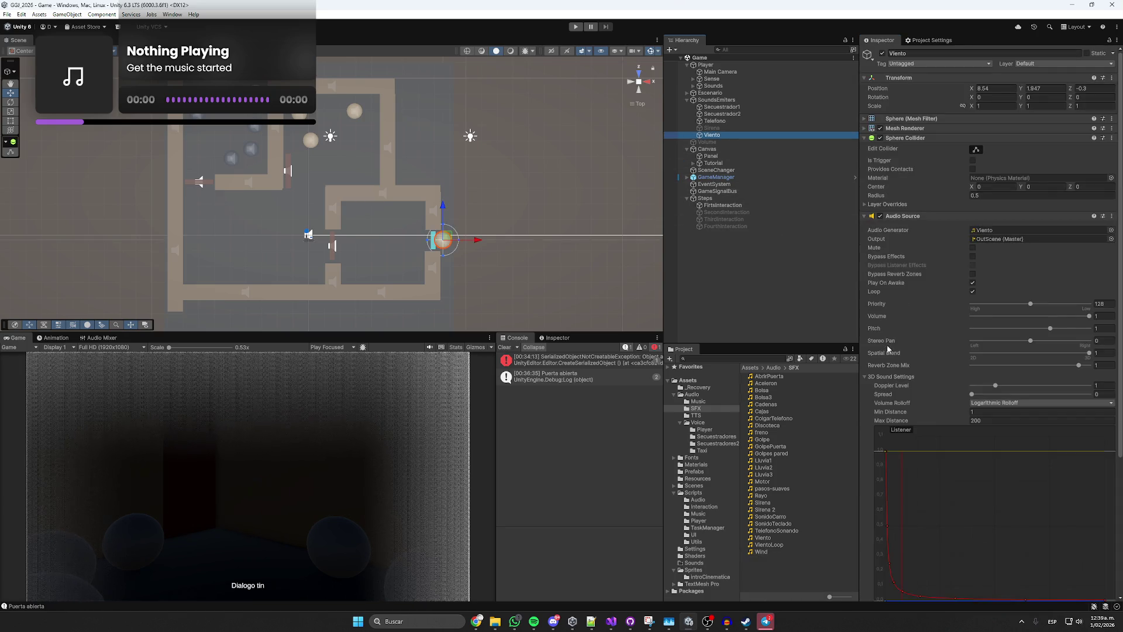
pyautogui.moveTo(775, 550); pyautogui.dragTo(915, 333)
pyautogui.moveTo(995, 238); pyautogui.dragTo(994, 230)
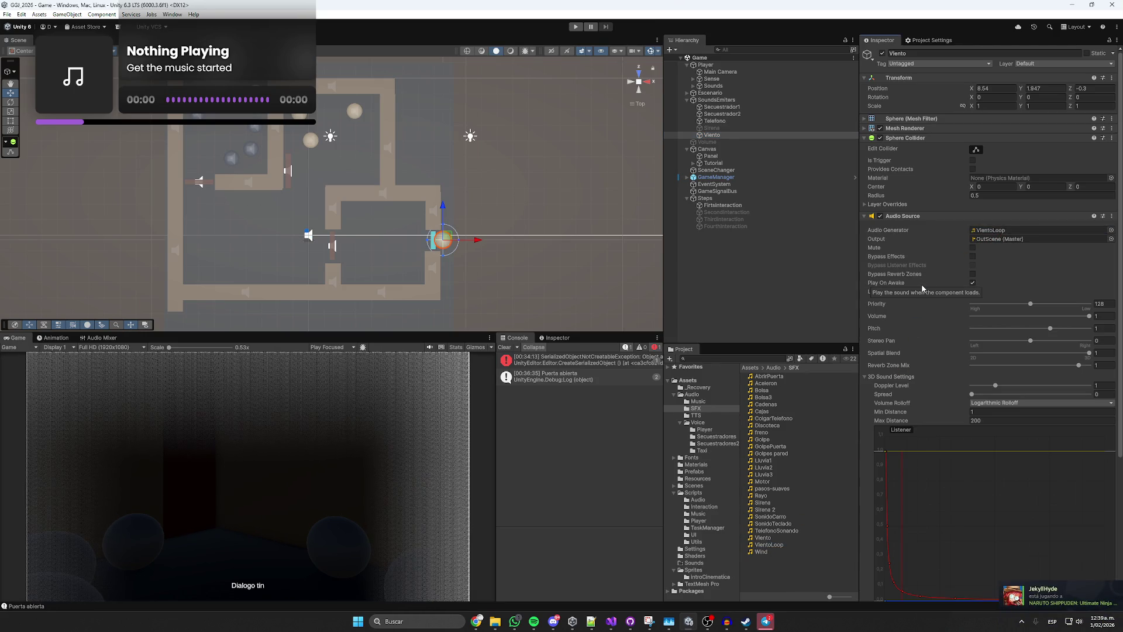
pyautogui.click(718, 246)
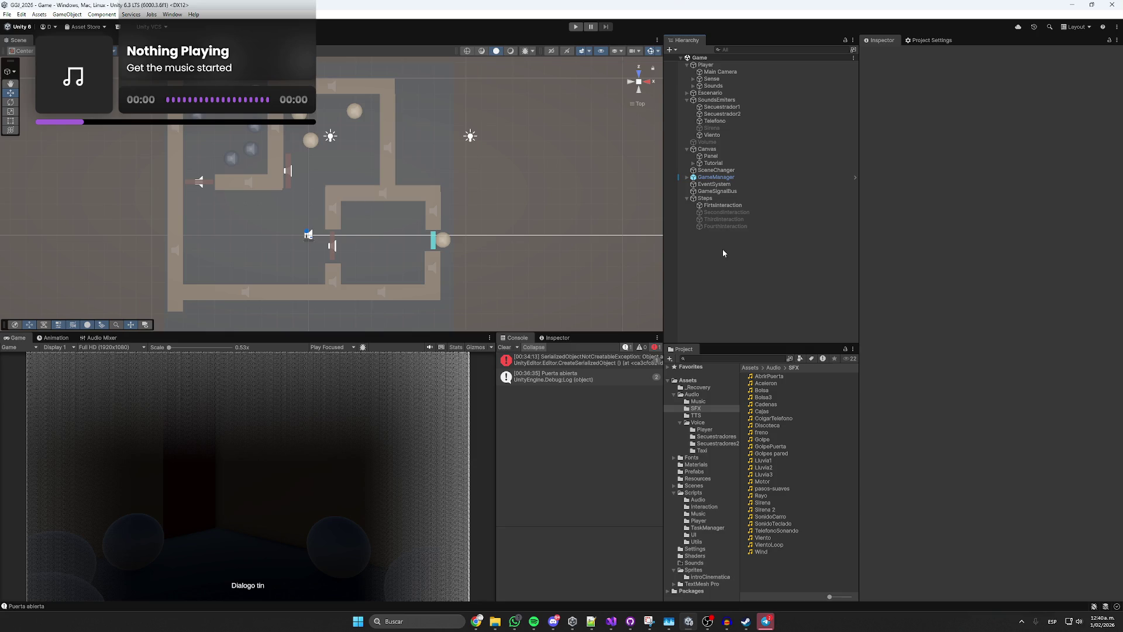
pyautogui.click(307, 116)
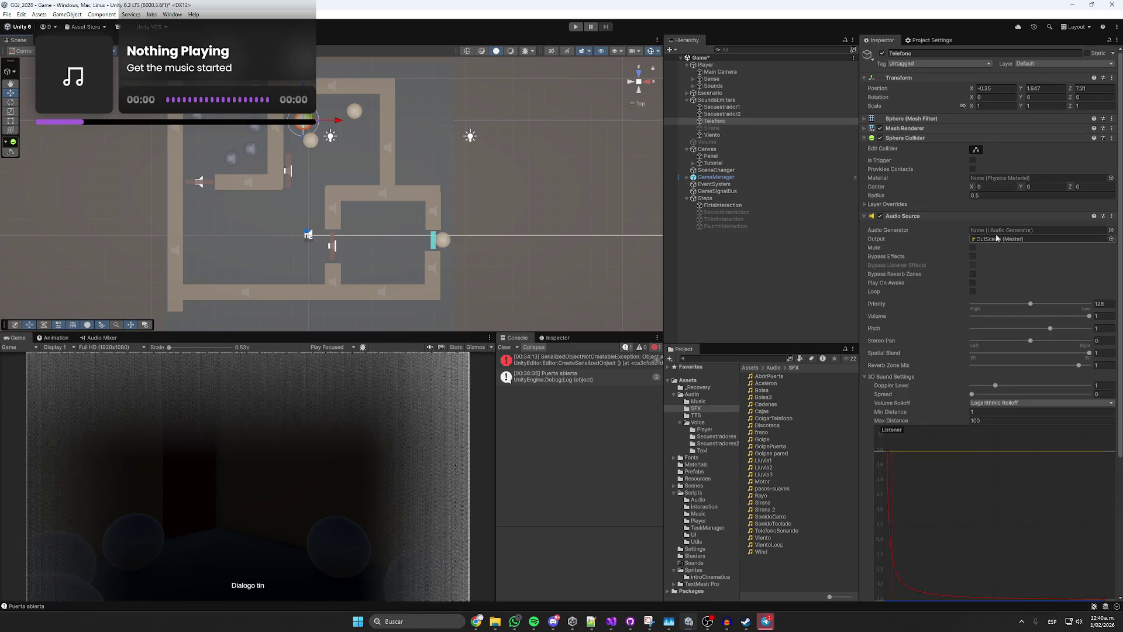
# Review Telefono's Audio Source settings, enable the Volume object and save the Game scene.
pyautogui.scroll(-5, 938, 265)
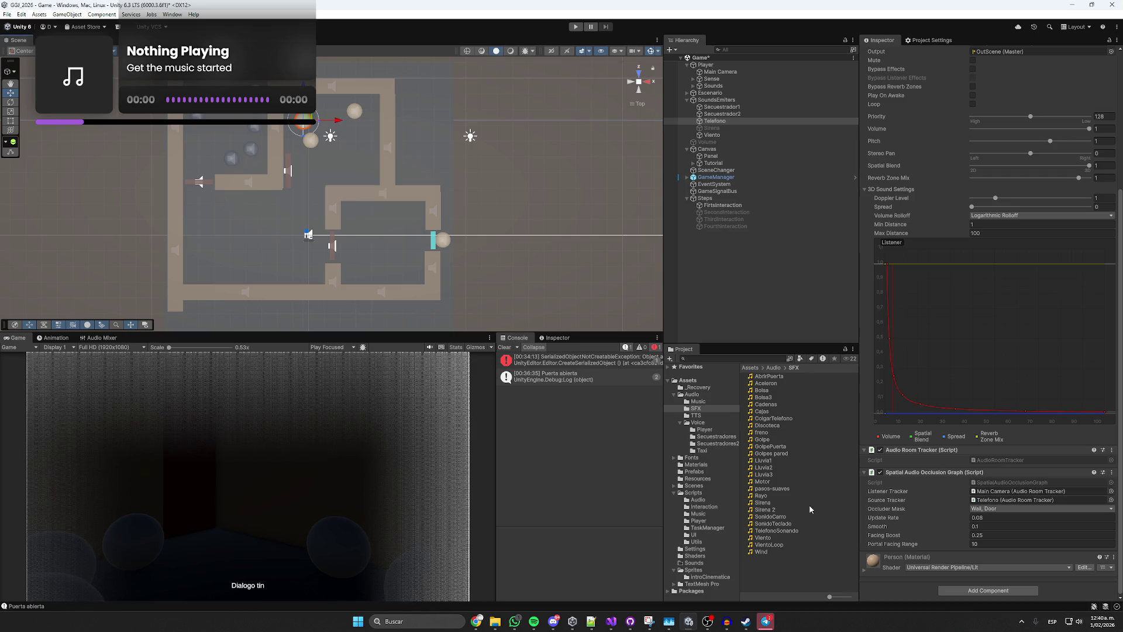
pyautogui.click(722, 265)
pyautogui.click(717, 142)
pyautogui.hotkey('alt', 'shift', 'a')
pyautogui.click(734, 260)
pyautogui.hotkey('ctrl', 's')
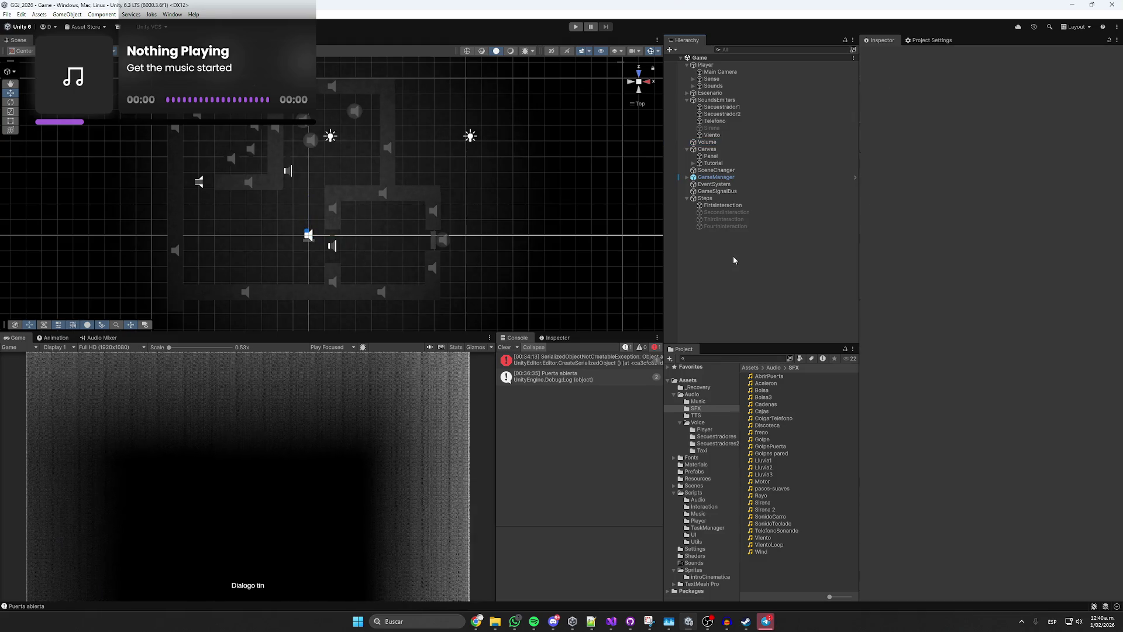
# Open the MainMenu scene from Assets > Scenes.
pyautogui.click(675, 395)
pyautogui.click(682, 381)
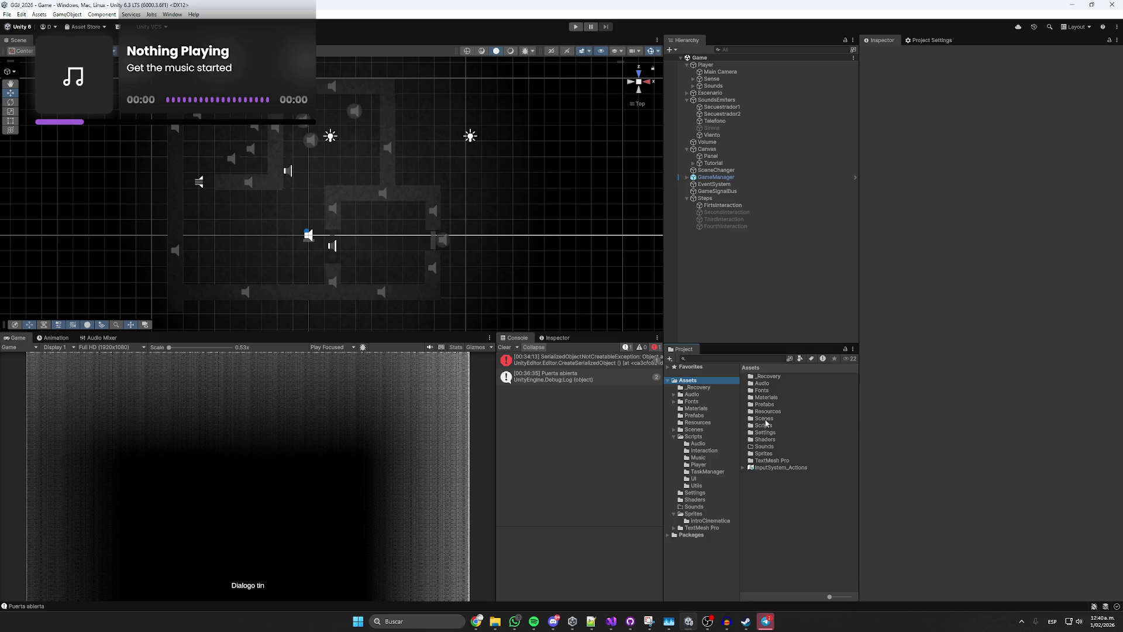
pyautogui.doubleClick(766, 419)
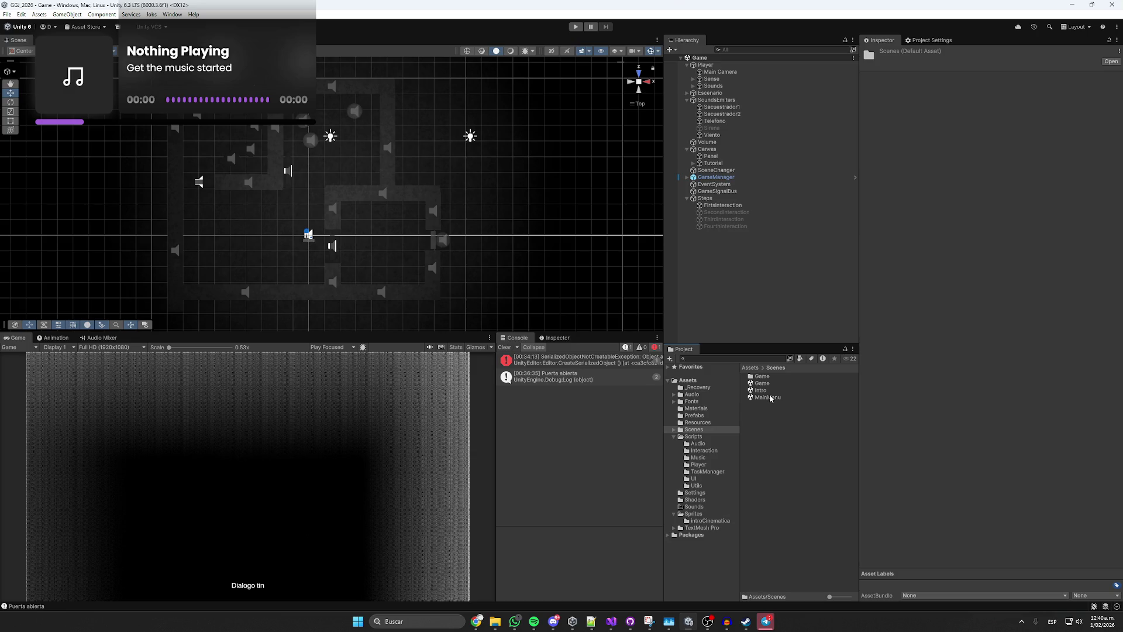
pyautogui.doubleClick(770, 397)
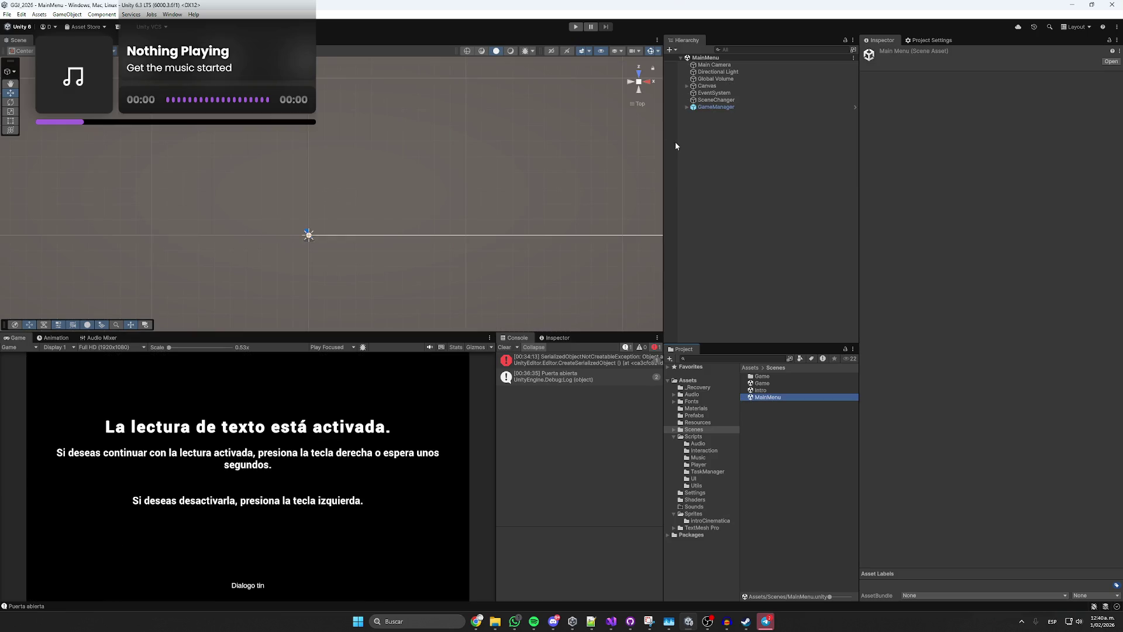
# Expand Canvas > BGMenu > Btns in the Hierarchy and select the Creditos button.
pyautogui.click(687, 85)
pyautogui.click(694, 107)
pyautogui.click(718, 108)
pyautogui.click(700, 121)
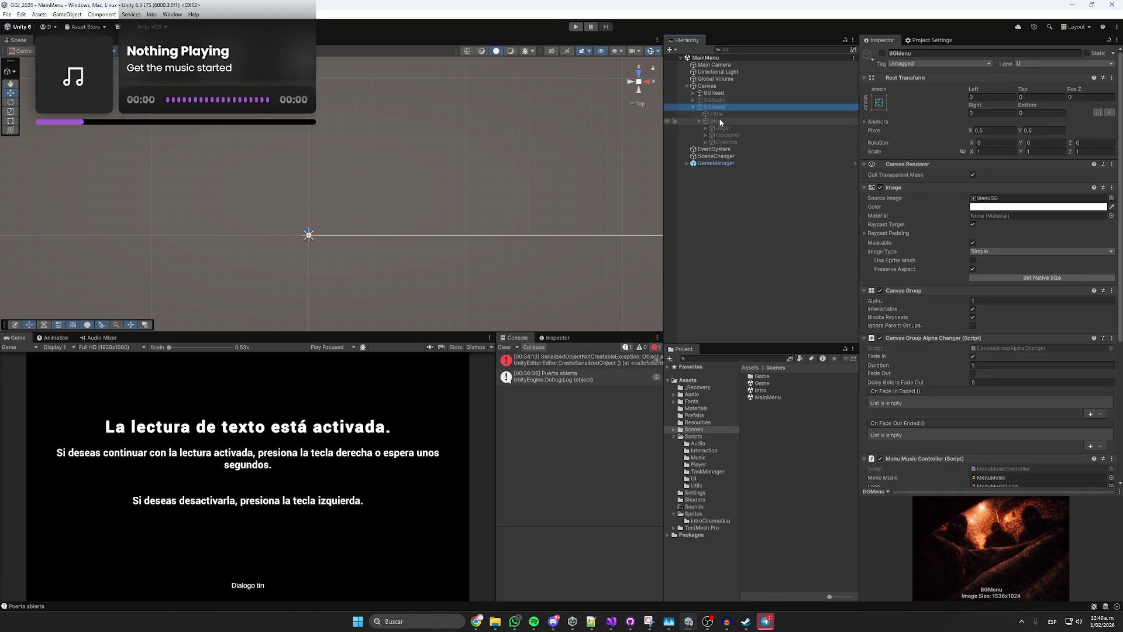
pyautogui.click(720, 121)
pyautogui.click(729, 142)
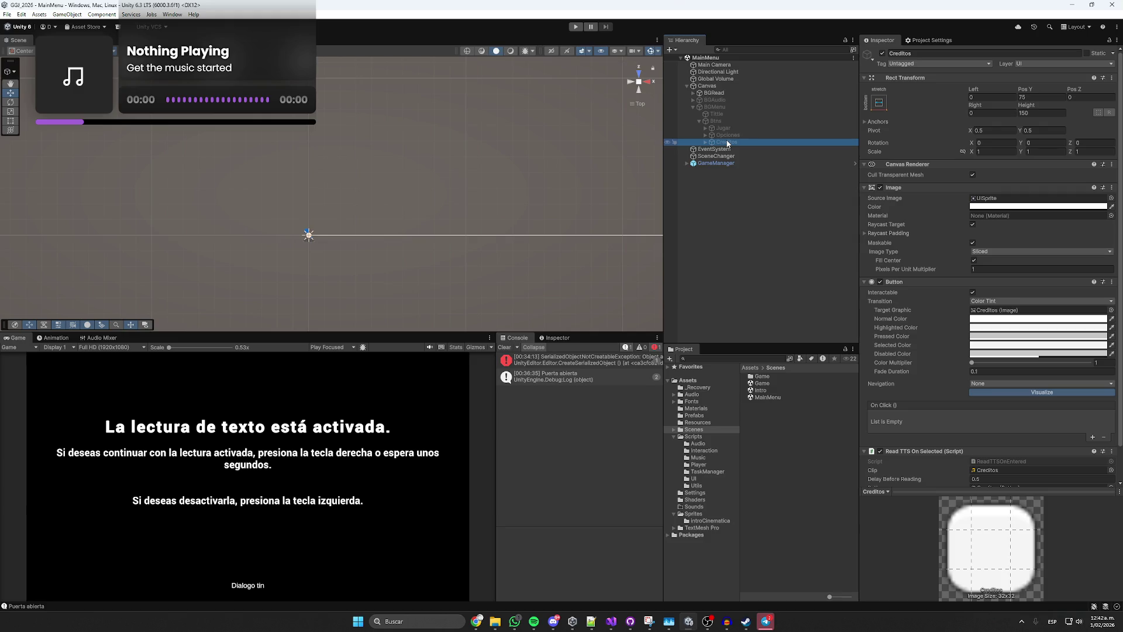
# Rename the Opciones button to Creditos.
pyautogui.click(731, 137)
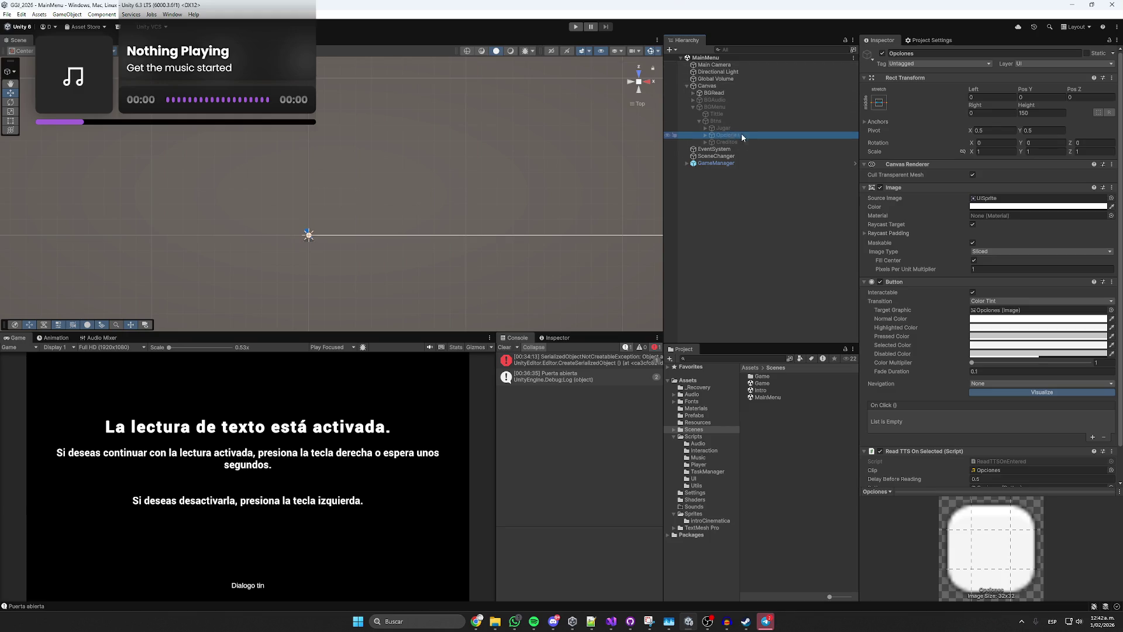
pyautogui.click(742, 137)
pyautogui.write('S')
pyautogui.press('Return')
pyautogui.click(727, 134)
pyautogui.write('Cre')
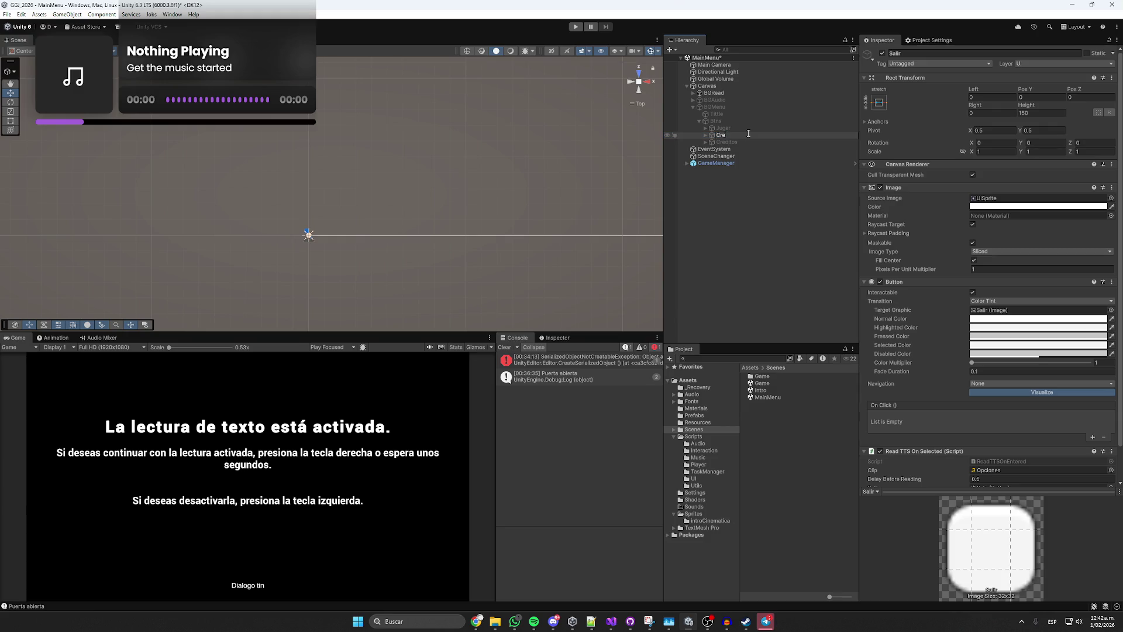
pyautogui.write('ditos')
pyautogui.press('Return')
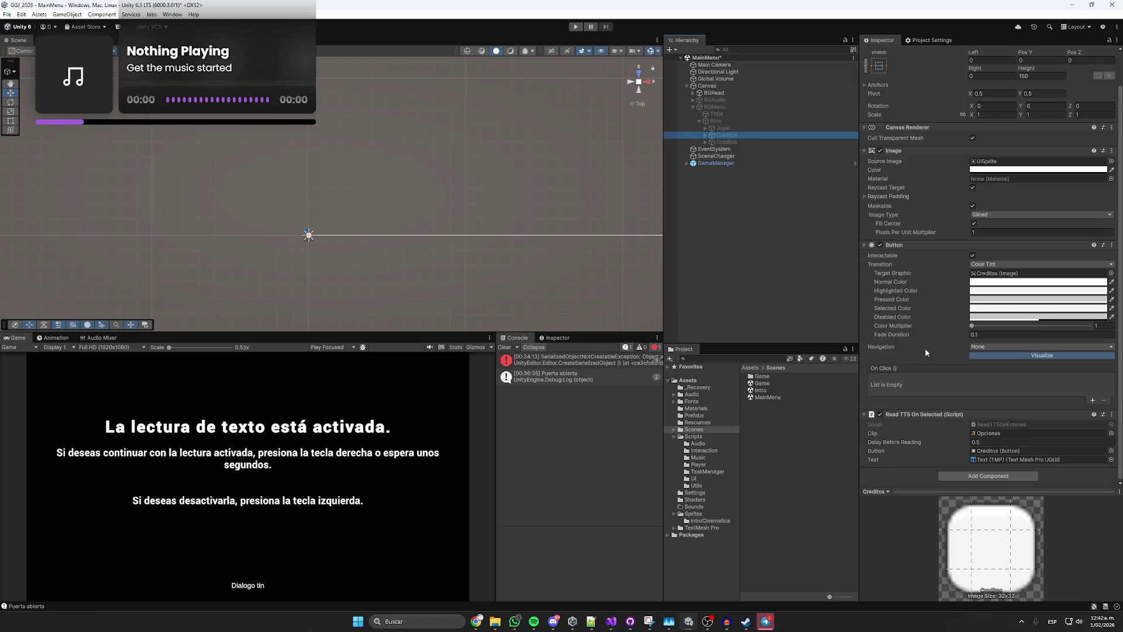
# Check the Creditos button's label, then rename the next button to Salir.
pyautogui.click(708, 149)
pyautogui.click(879, 220)
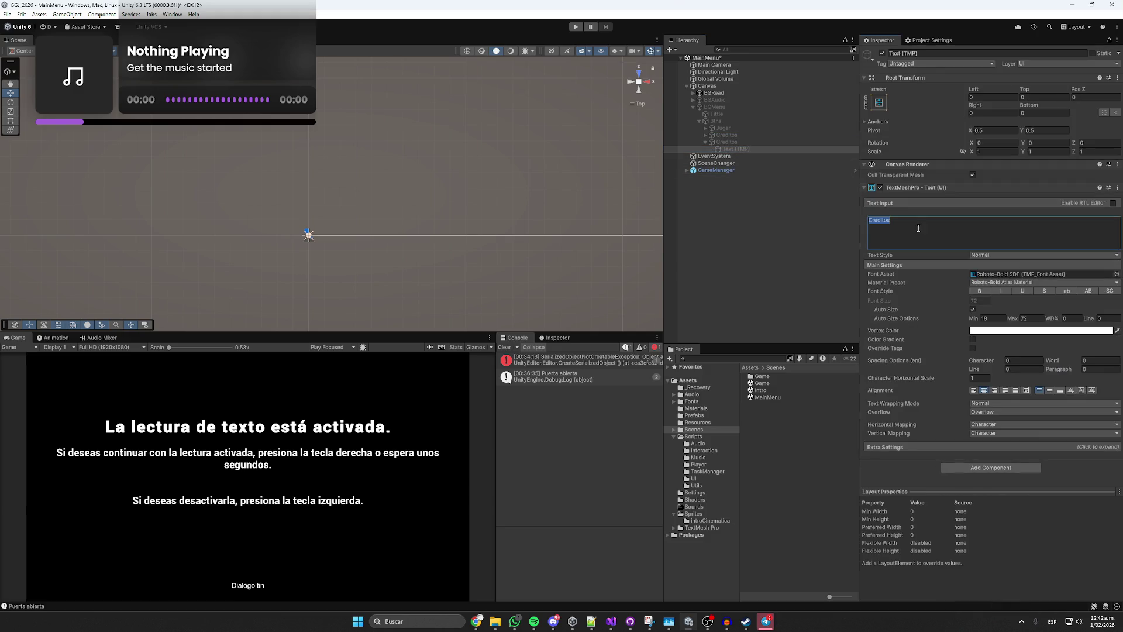
pyautogui.click(705, 135)
pyautogui.click(732, 142)
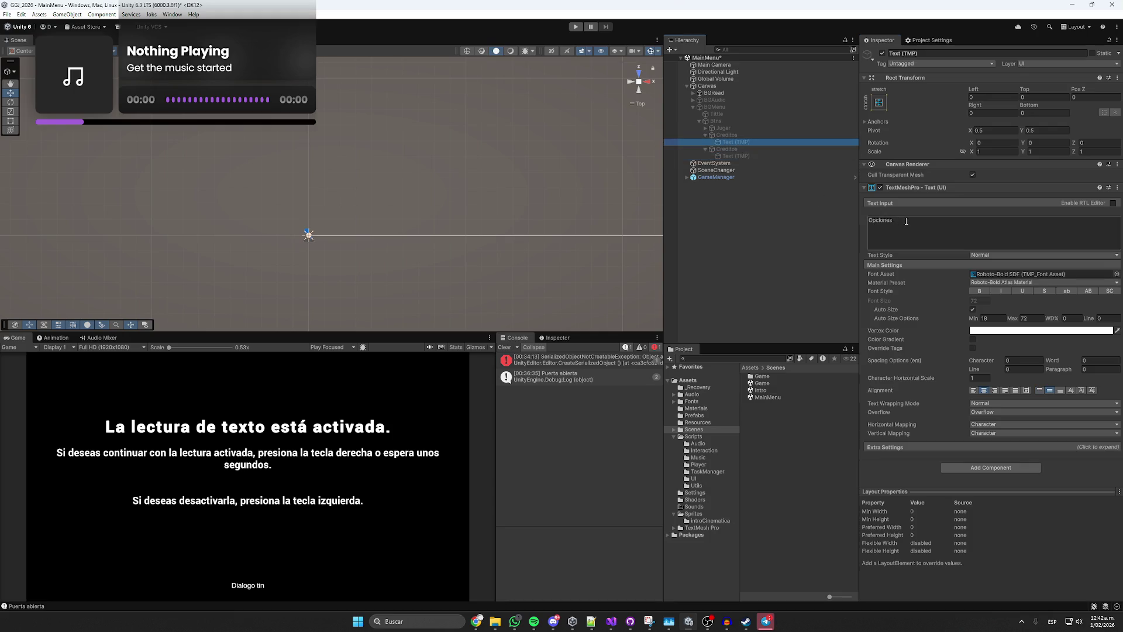
pyautogui.click(734, 151)
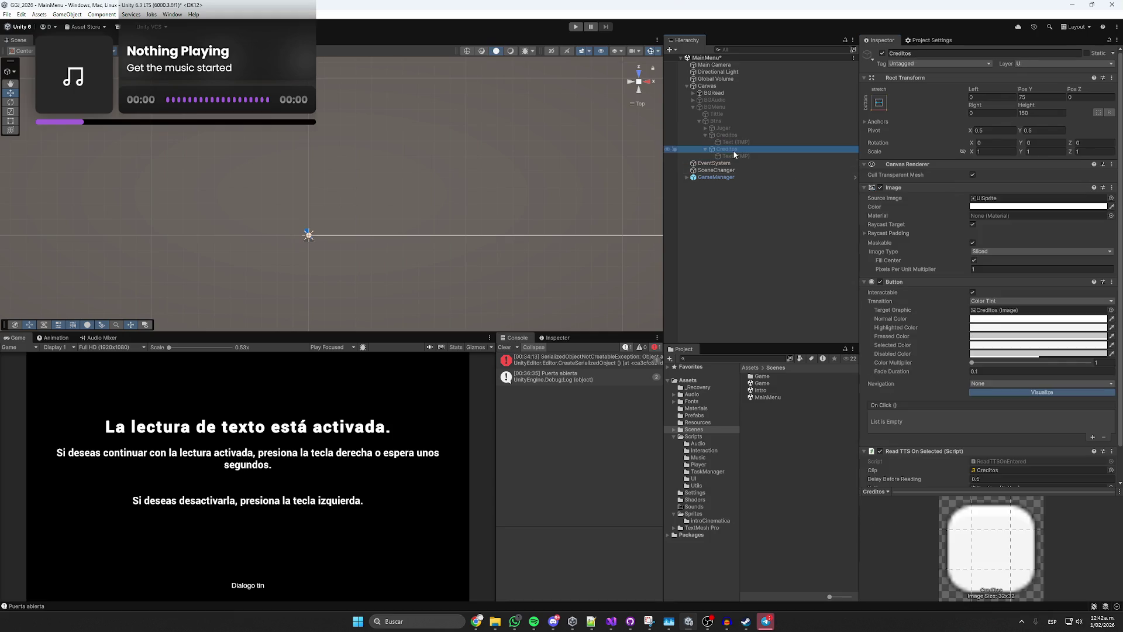
pyautogui.press('F2')
pyautogui.write('Salir')
pyautogui.press('Return')
# Set the Salir button's Text (TMP) label to read Salir.
pyautogui.click(784, 155)
pyautogui.click(920, 236)
pyautogui.hotkey('ctrl', 'a')
pyautogui.write('Salir')
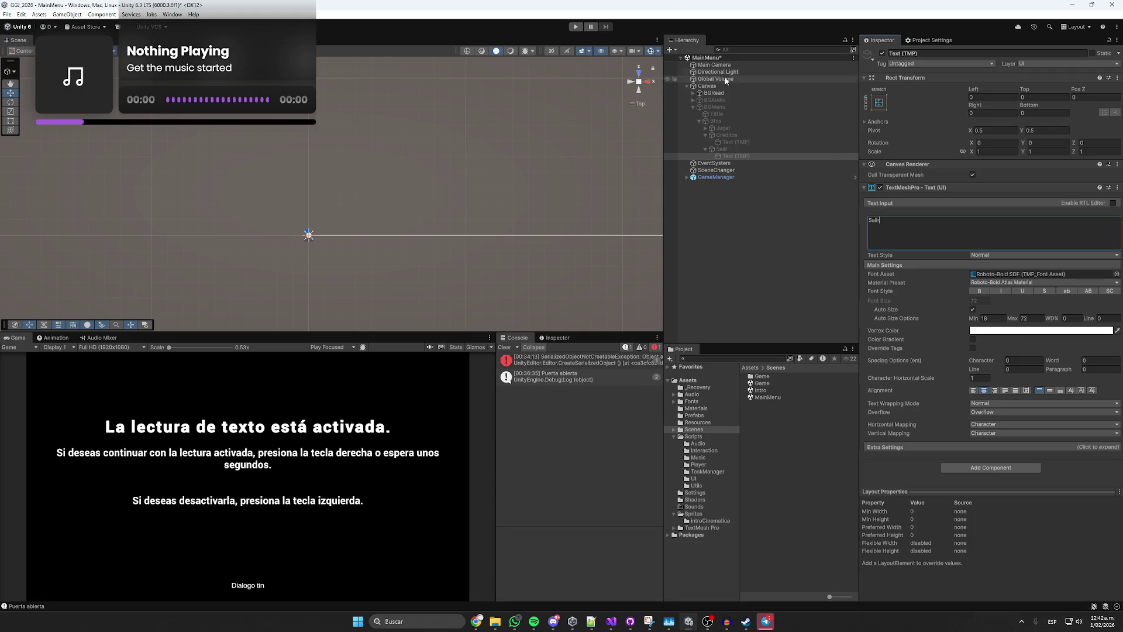
pyautogui.click(515, 621)
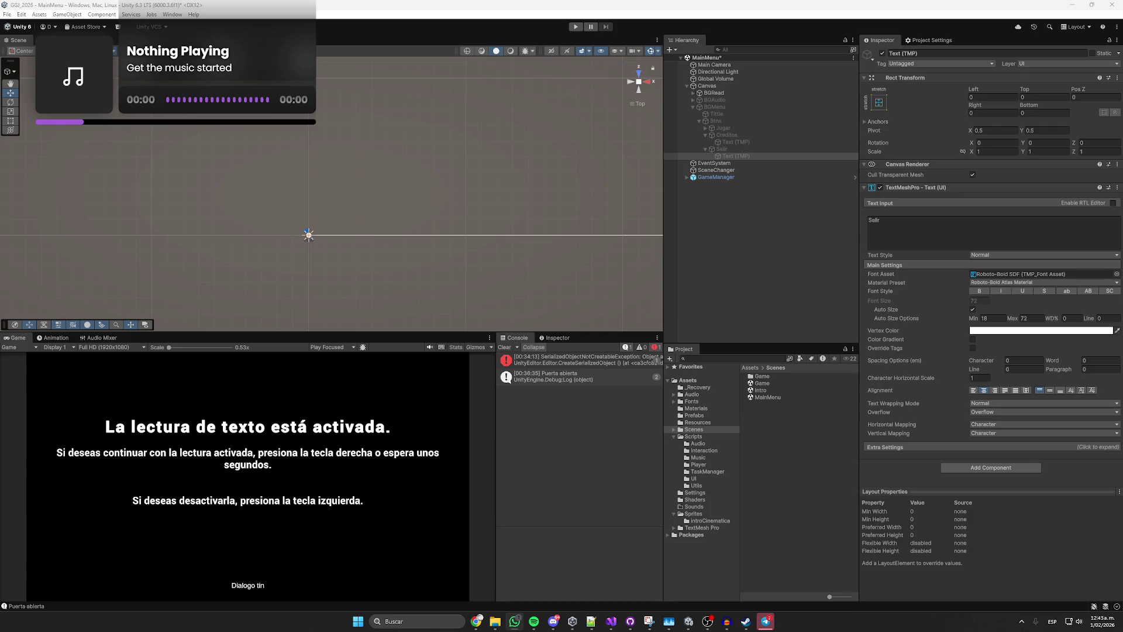
# Drop the Creditos TTS clip into the Creditos button's Read TTS Clip field and save MainMenu.
pyautogui.click(738, 149)
pyautogui.scroll(-2, 900, 258)
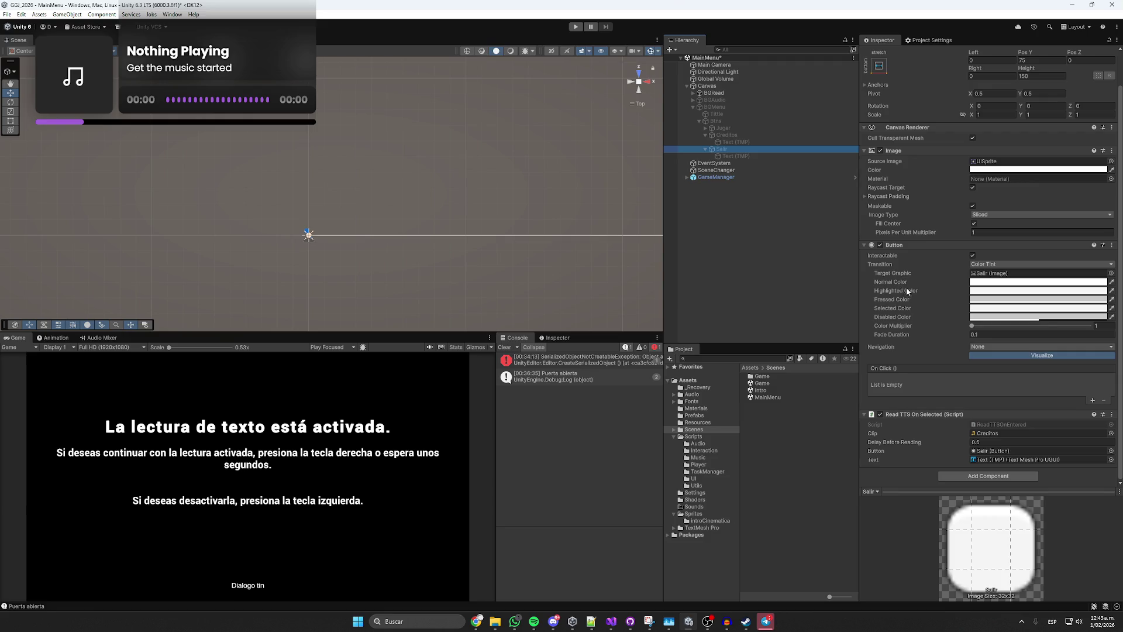
pyautogui.click(727, 135)
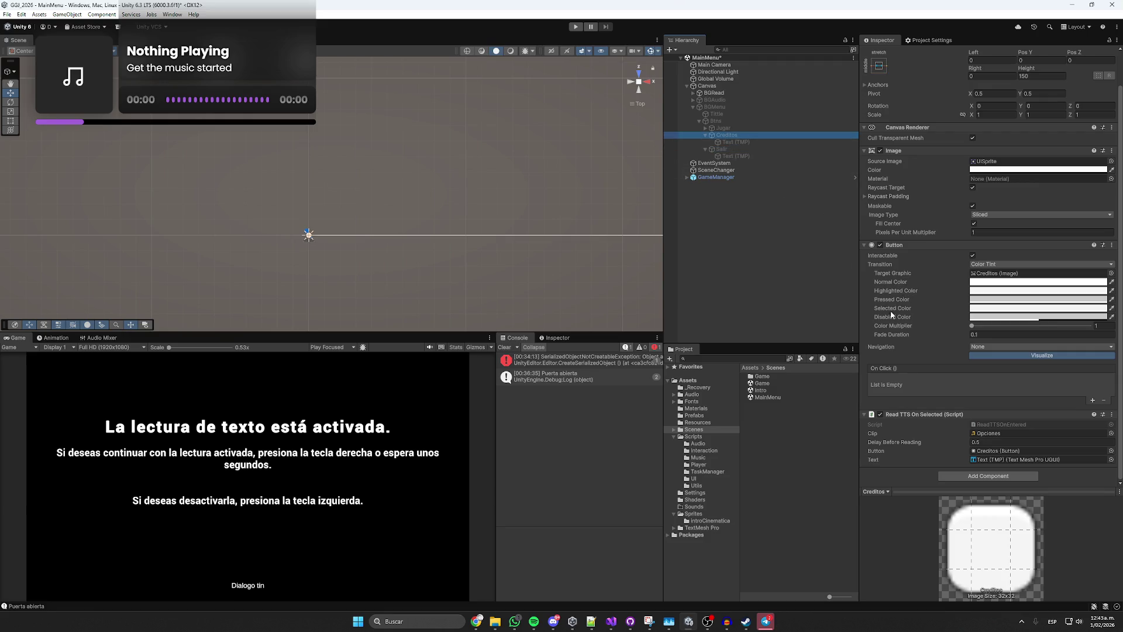
pyautogui.click(998, 433)
pyautogui.moveTo(765, 397); pyautogui.dragTo(1018, 433)
pyautogui.hotkey('ctrl', 's')
pyautogui.click(705, 135)
pyautogui.click(706, 142)
pyautogui.click(717, 142)
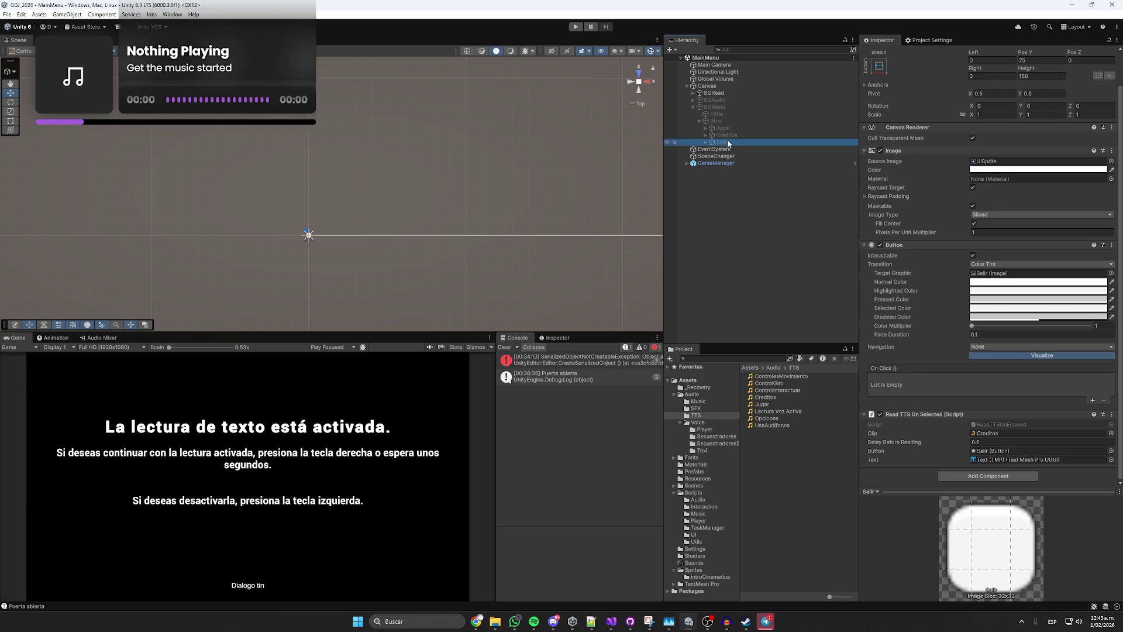
pyautogui.click(723, 108)
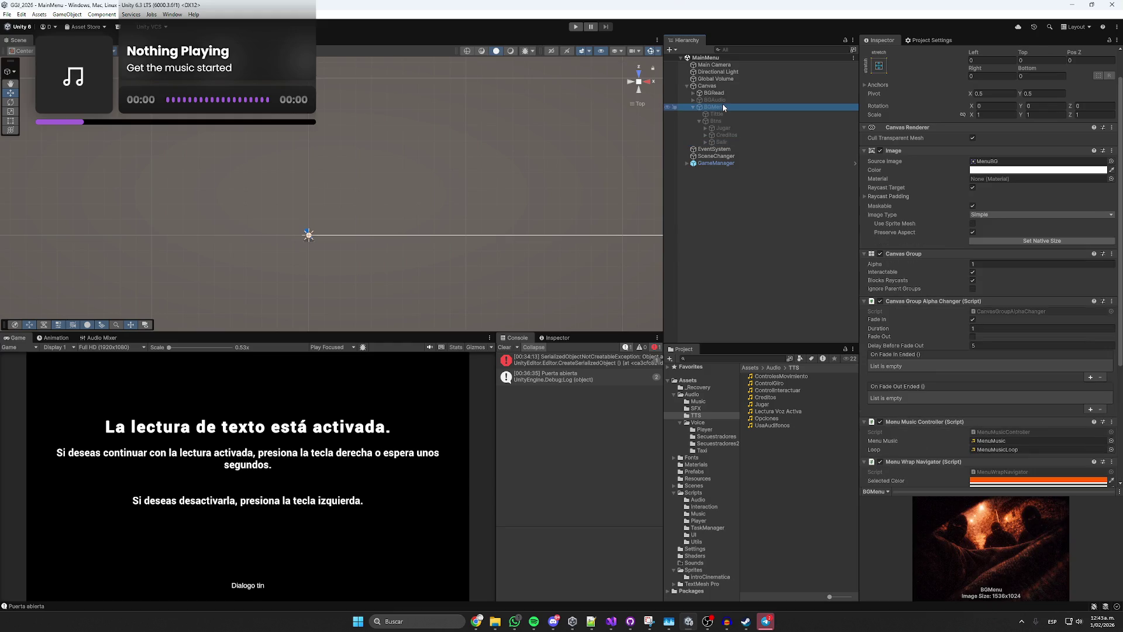
# Duplicate the BGMenu panel and name the copy Creditos.
pyautogui.hotkey('ctrl', 'd')
pyautogui.press('F2')
pyautogui.write('Creditos')
pyautogui.press('Return')
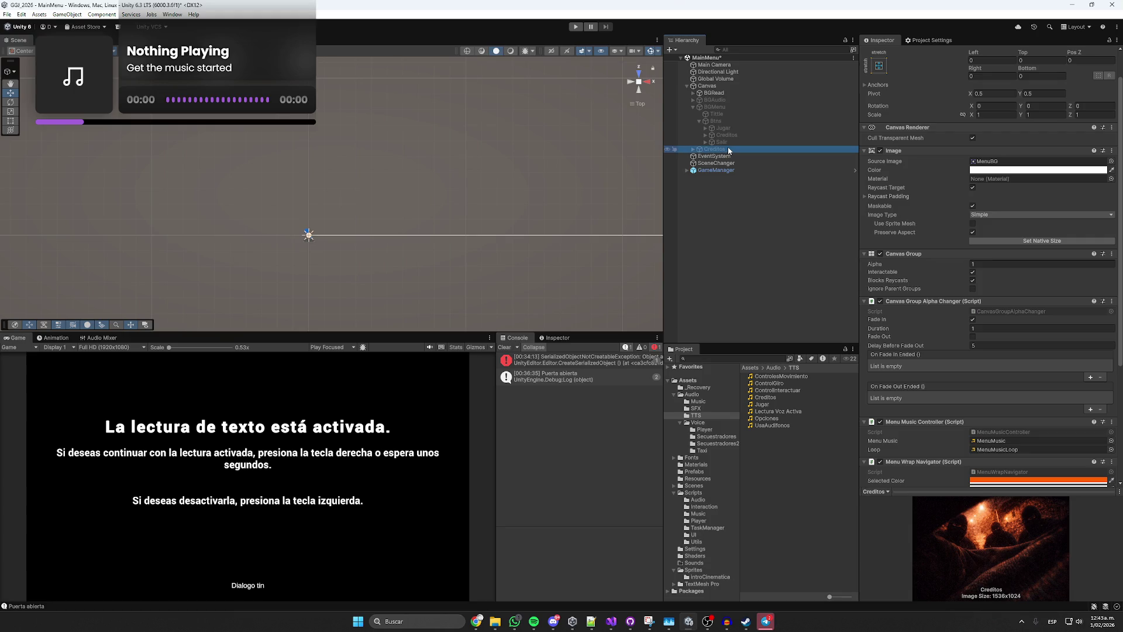
# Give the Créditos button an On Click entry calling BGMenu's CanvasGroupAlphaChanger.TriggerFadeOut.
pyautogui.click(725, 136)
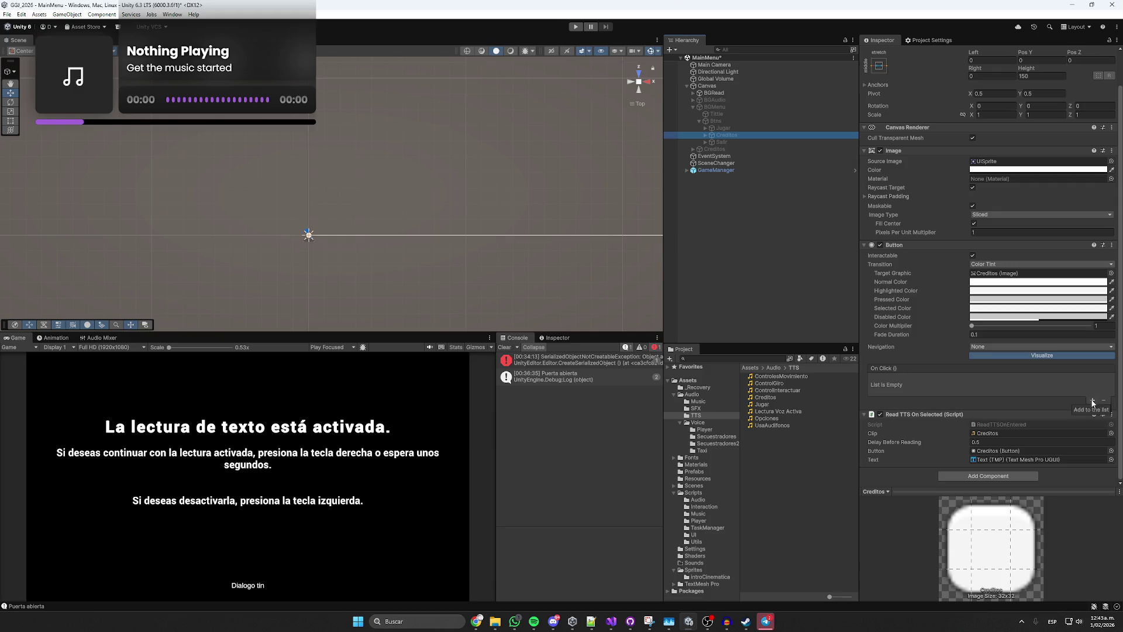
pyautogui.click(1093, 401)
pyautogui.moveTo(715, 108)
pyautogui.mouseDown()
pyautogui.moveTo(841, 264)
pyautogui.moveTo(910, 388)
pyautogui.mouseUp()
pyautogui.click(995, 378)
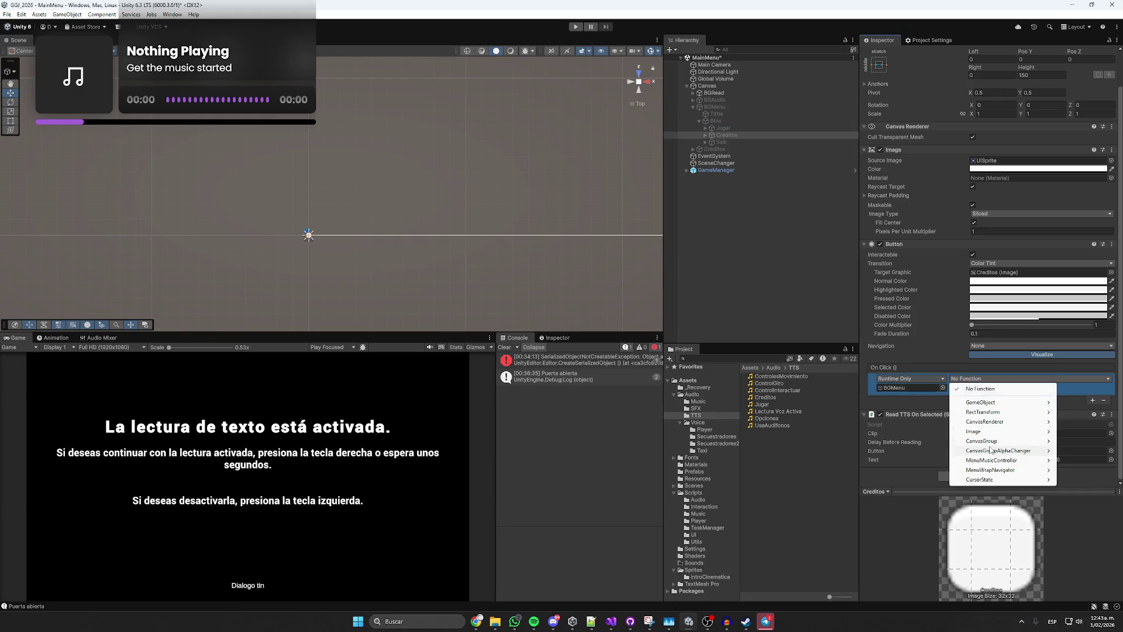
pyautogui.moveTo(1021, 451)
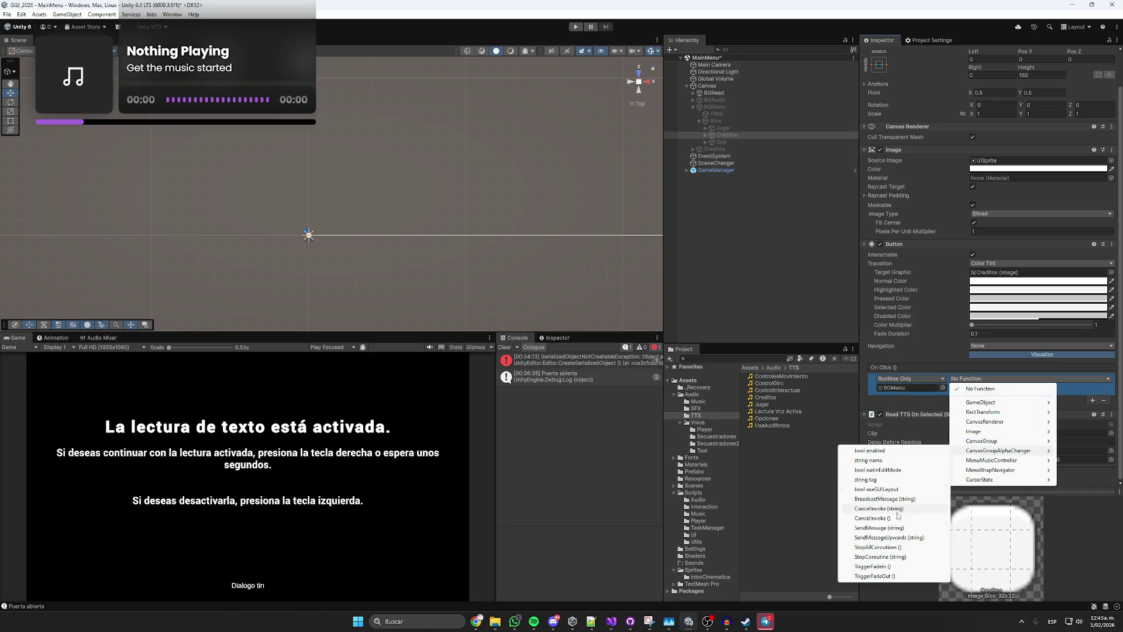
pyautogui.click(893, 576)
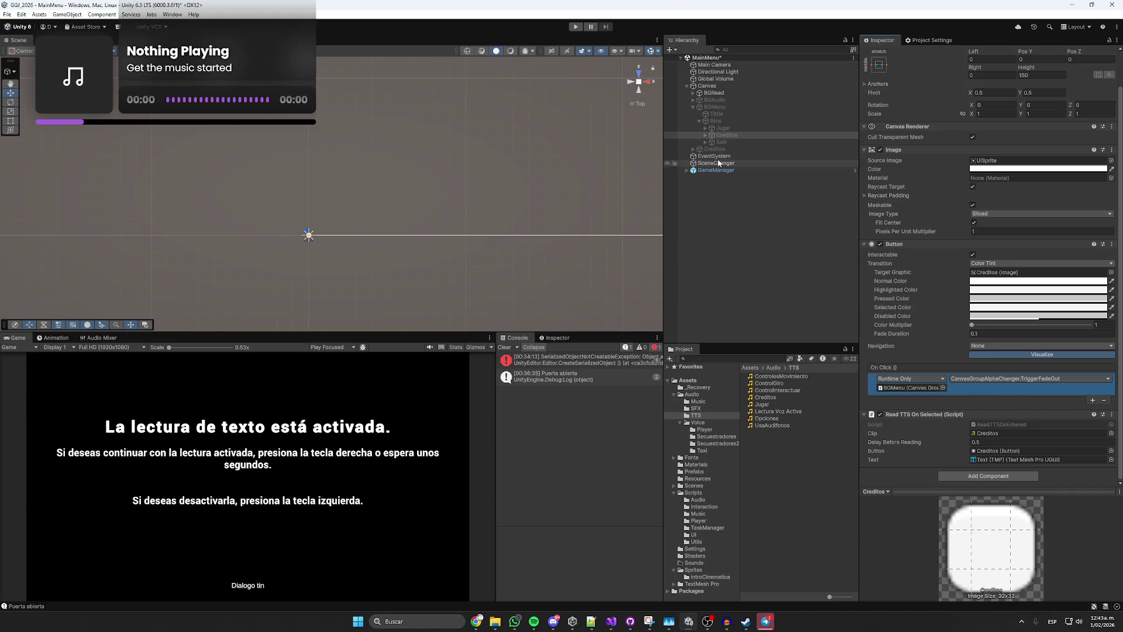
# Add an On Fade Out Ended entry calling GameObject.SetActive (unchecked) on BGMenu.
pyautogui.click(715, 107)
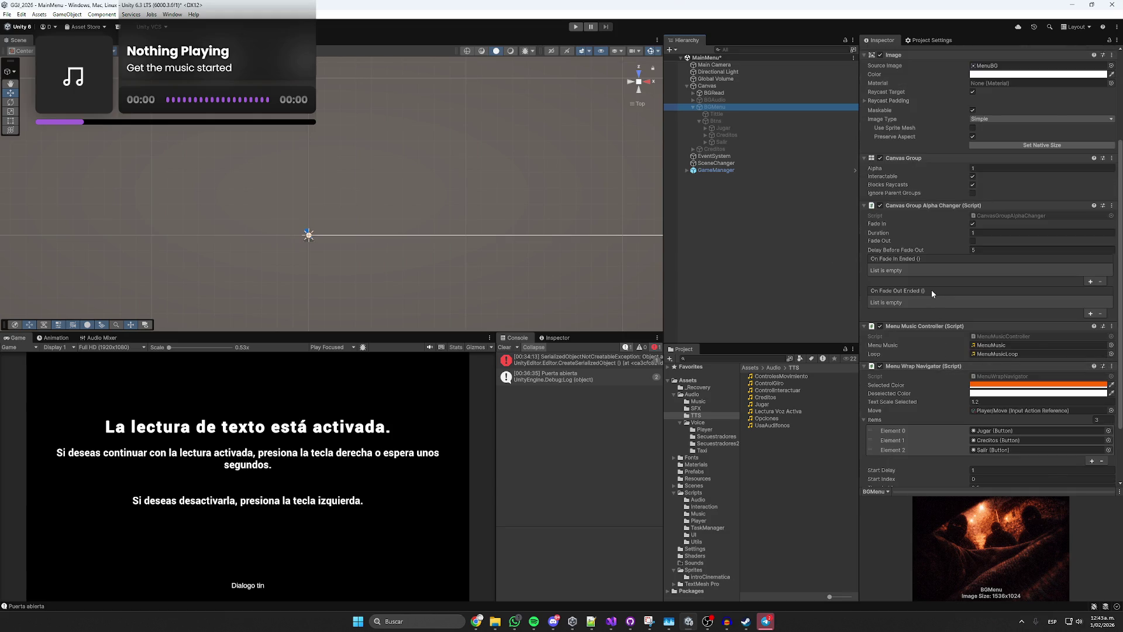
pyautogui.scroll(-2, 933, 293)
pyautogui.scroll(-1, 930, 260)
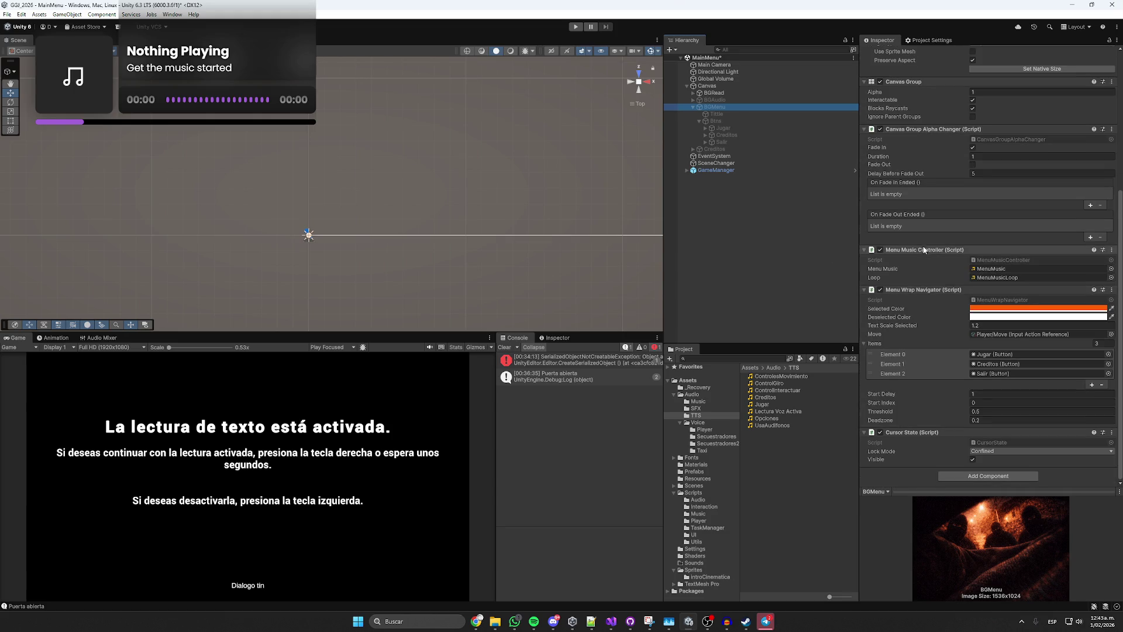
pyautogui.click(1091, 237)
pyautogui.moveTo(715, 107)
pyautogui.mouseDown()
pyautogui.moveTo(876, 229)
pyautogui.moveTo(910, 234)
pyautogui.mouseUp()
pyautogui.click(994, 226)
pyautogui.moveTo(989, 250)
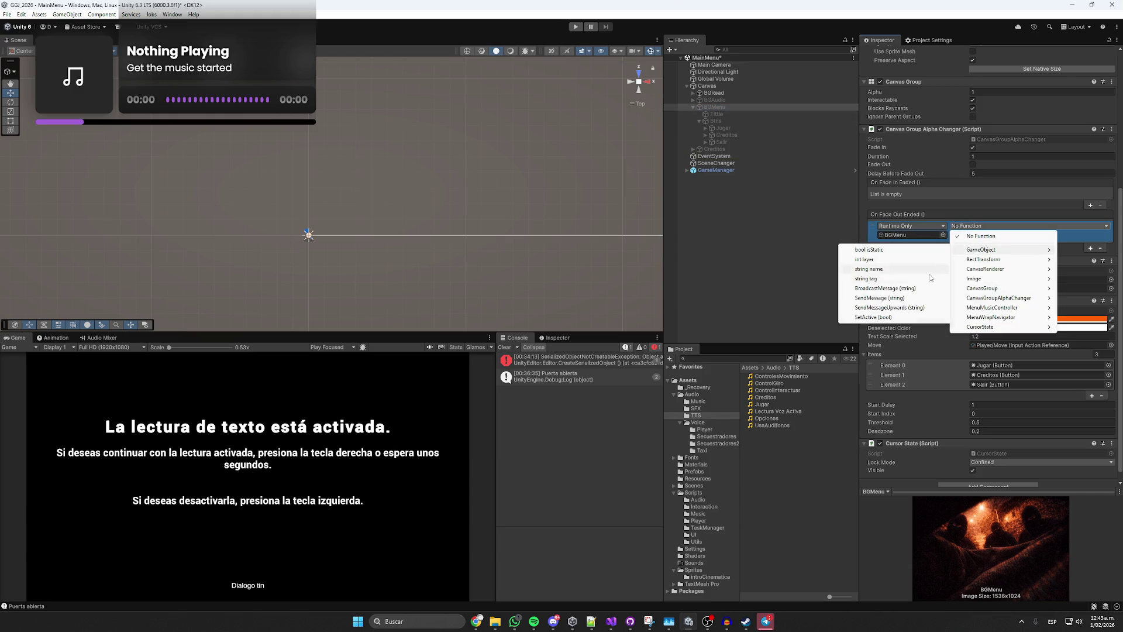
pyautogui.click(880, 317)
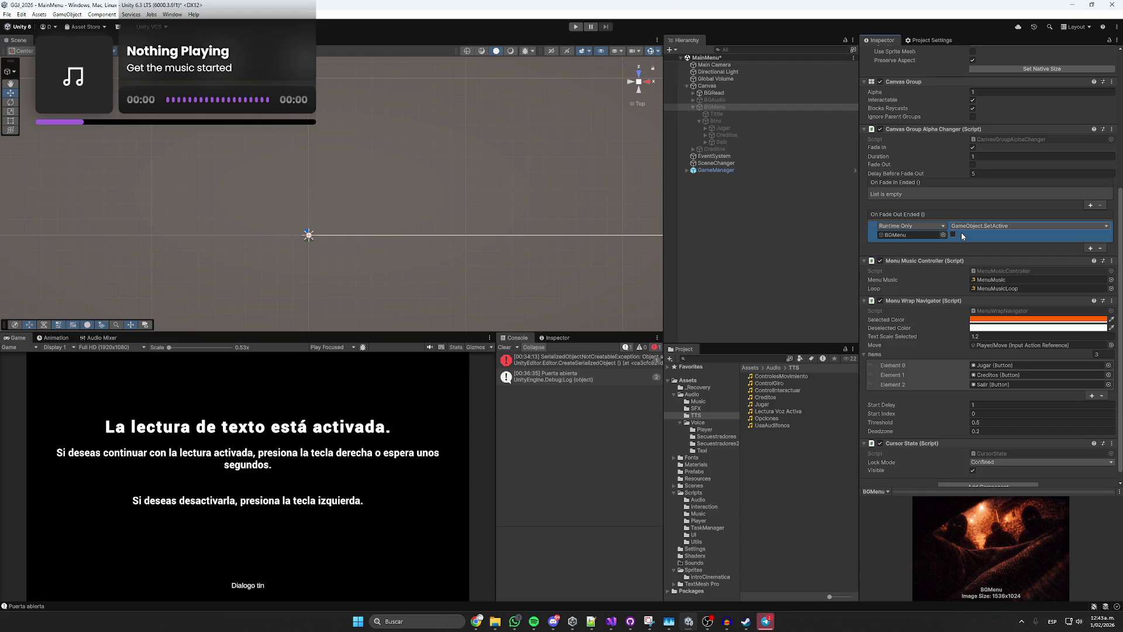
# Add a second On Fade Out Ended entry calling GameObject.SetActive (checked) on Creditos.
pyautogui.click(1090, 248)
pyautogui.moveTo(715, 107); pyautogui.dragTo(895, 259)
pyautogui.click(989, 246)
pyautogui.moveTo(987, 271)
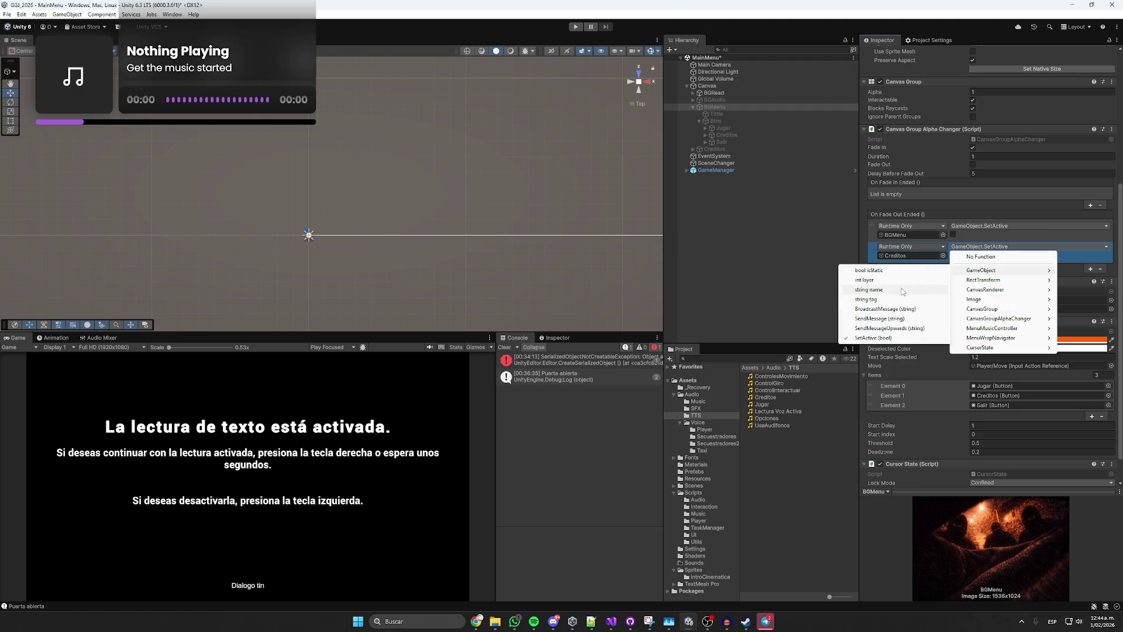
pyautogui.click(839, 251)
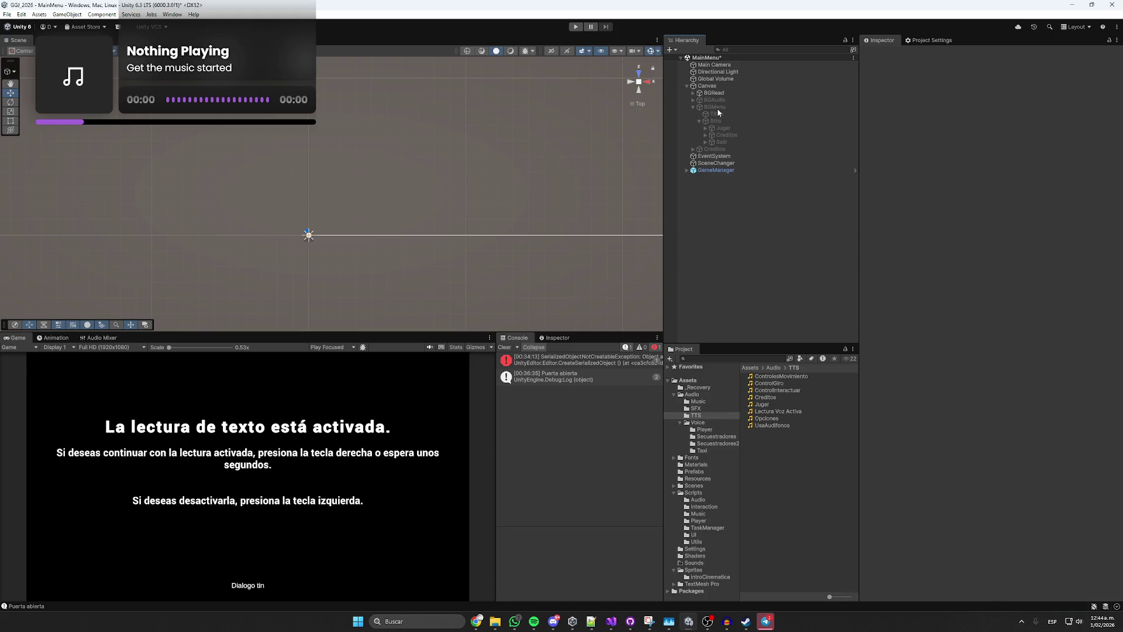
# Review BGMenu's fade-out events and the Créditos button's click action.
pyautogui.click(717, 108)
pyautogui.scroll(-5, 936, 300)
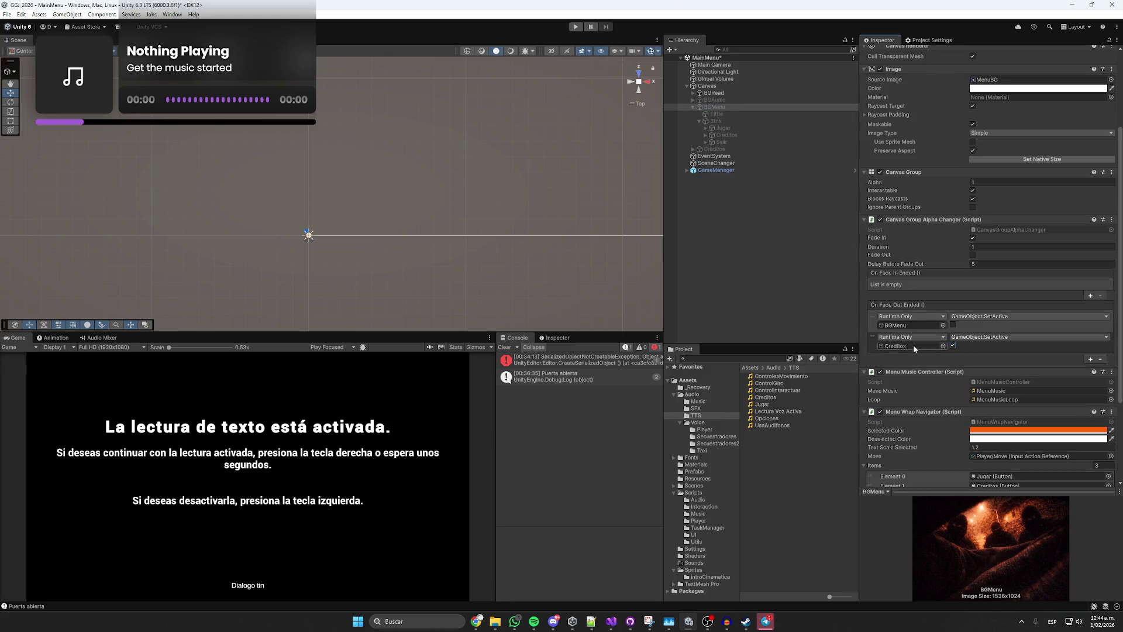
pyautogui.click(715, 149)
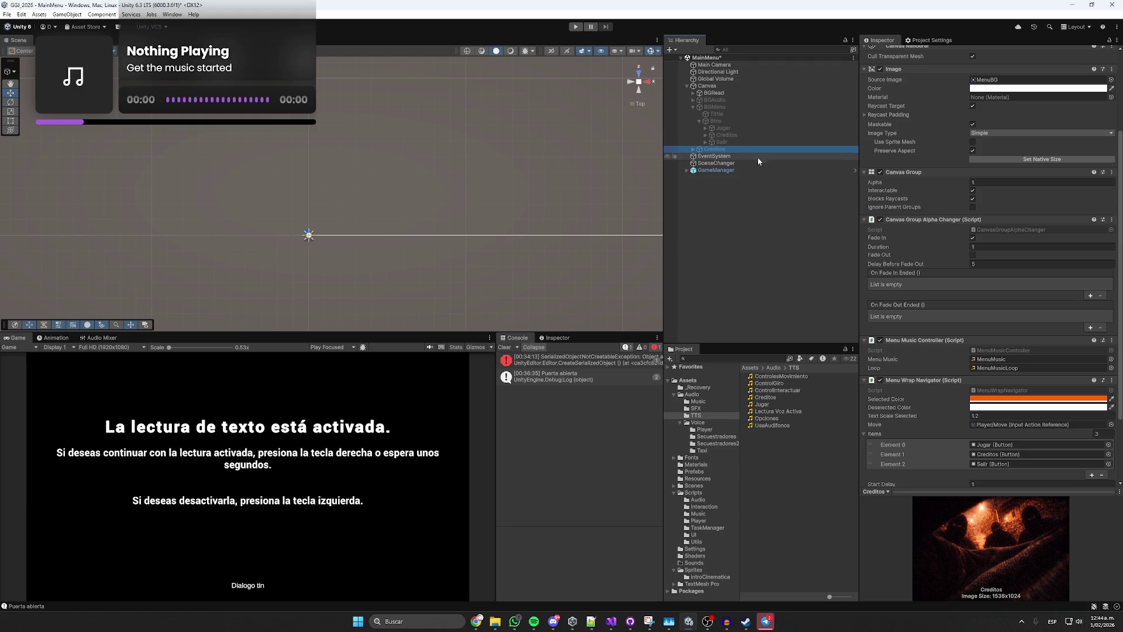
pyautogui.click(731, 135)
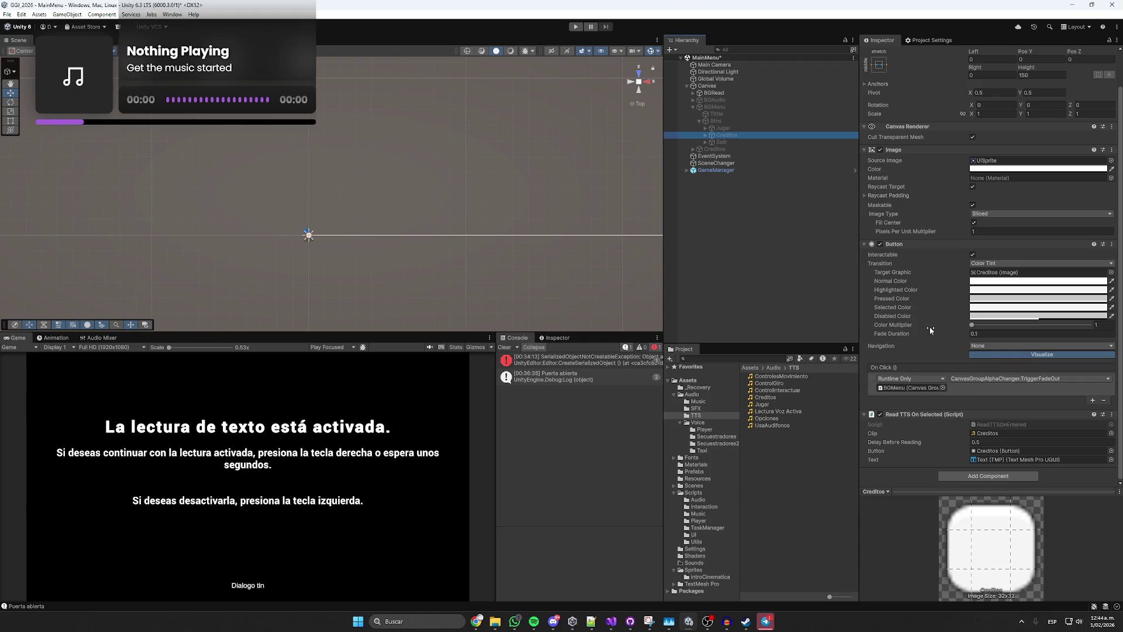
pyautogui.click(715, 149)
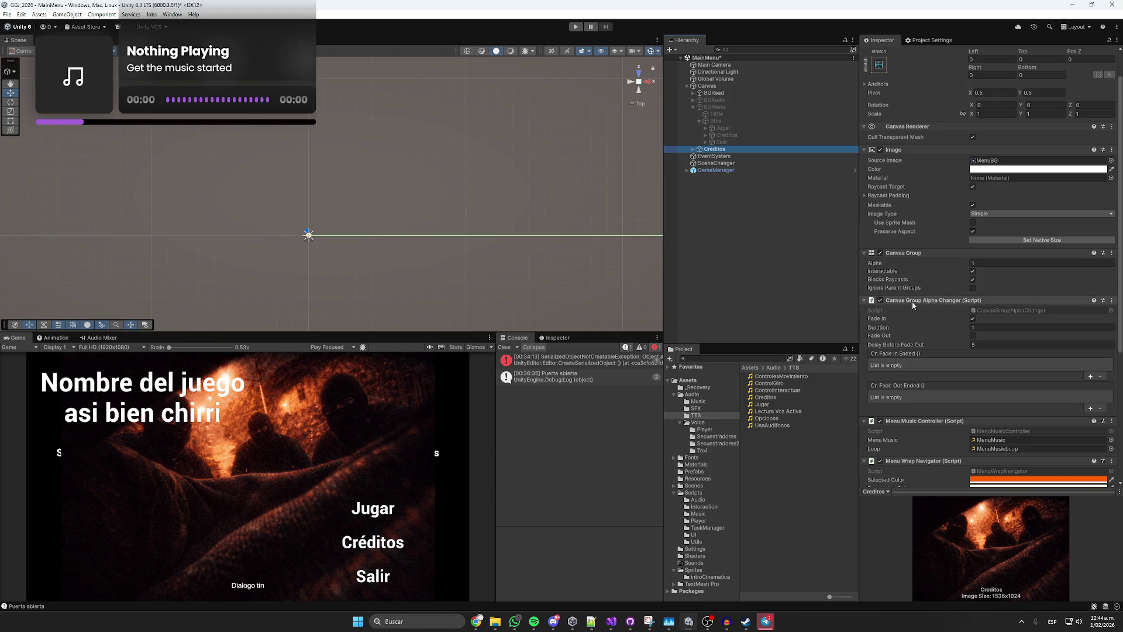
pyautogui.click(693, 149)
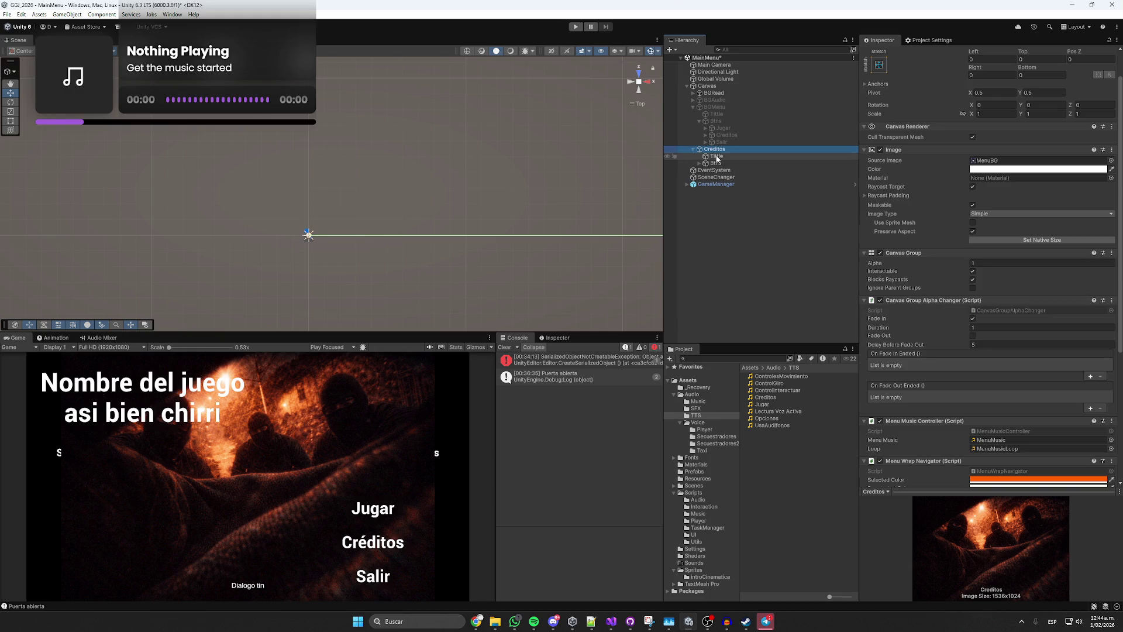
pyautogui.moveTo(477, 622)
pyautogui.moveTo(373, 585)
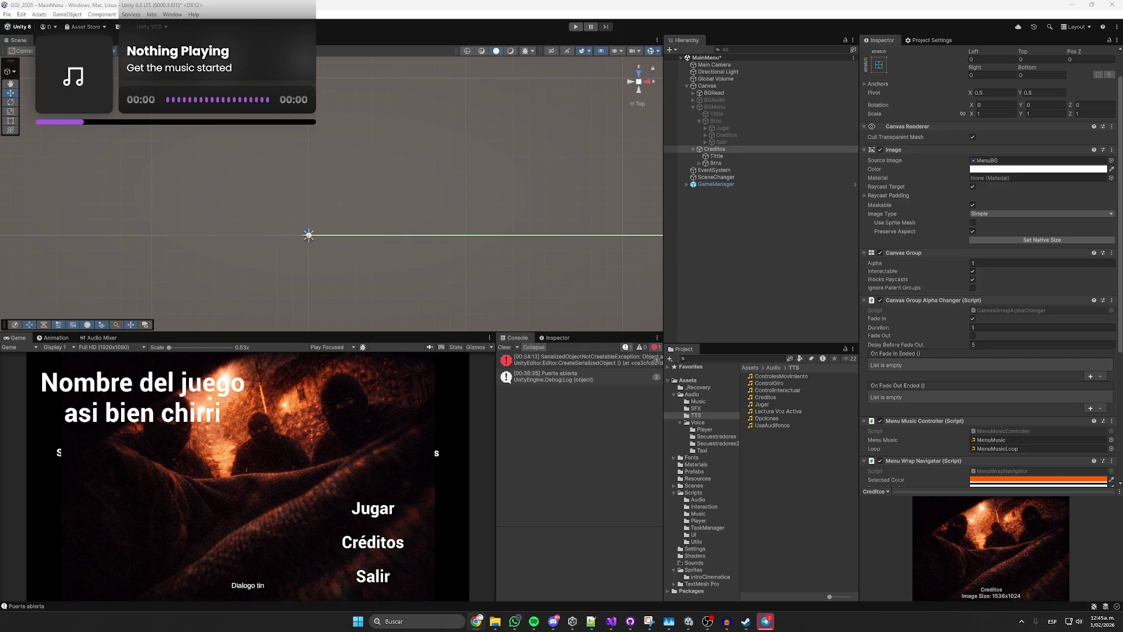
# Change the Creditos panel title text to Créditos and anchor it top-stretch.
pyautogui.click(719, 164)
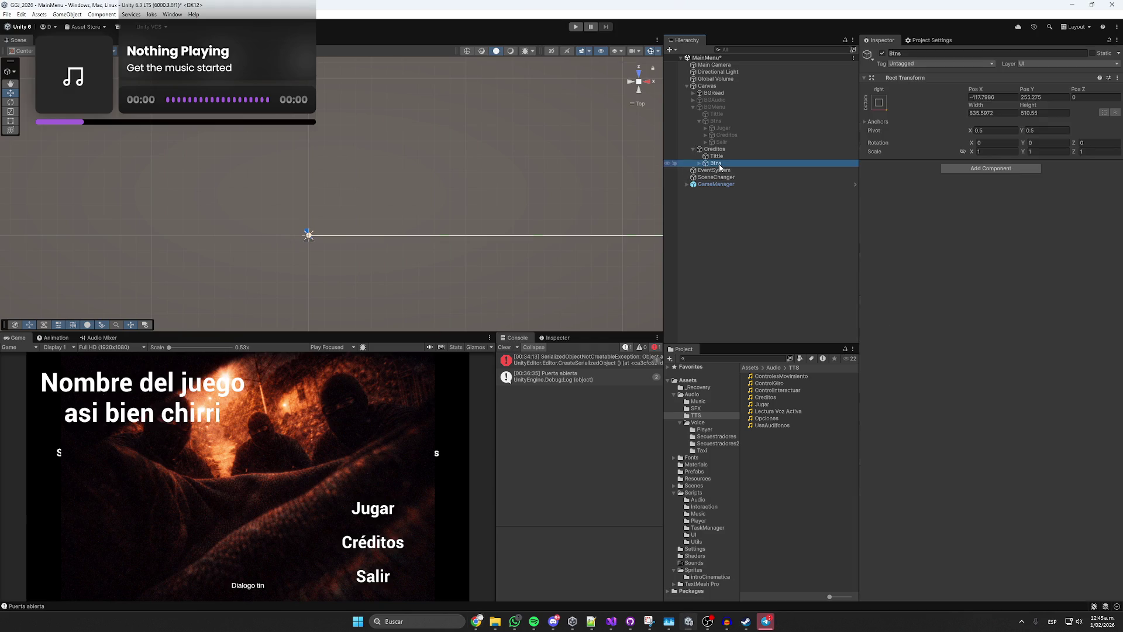
pyautogui.click(716, 156)
pyautogui.click(967, 235)
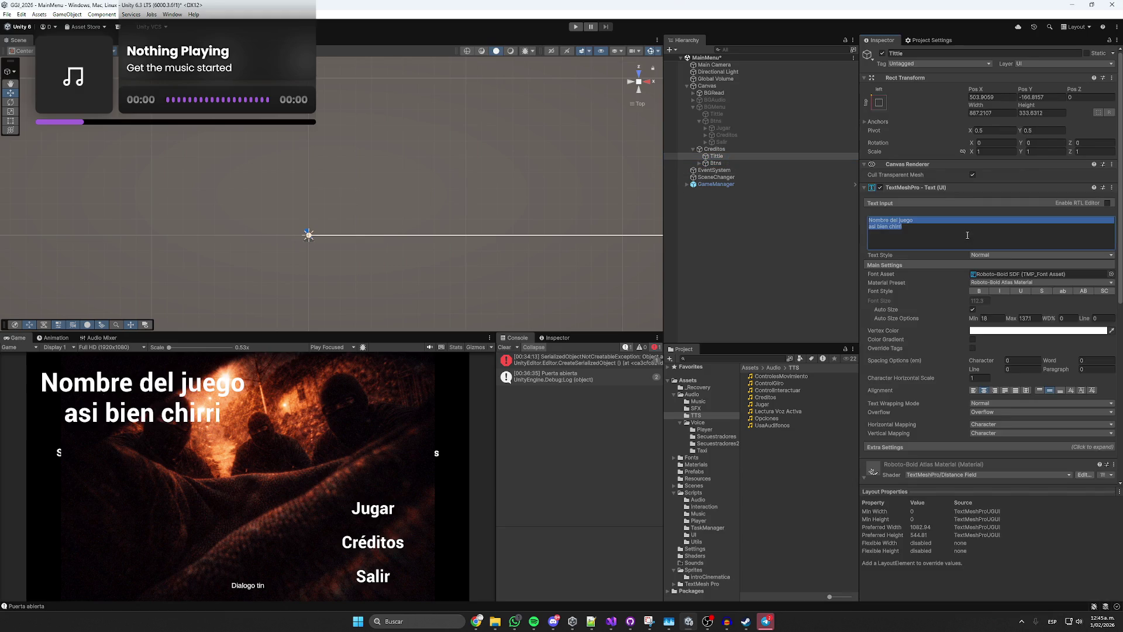
pyautogui.write('Credityos')
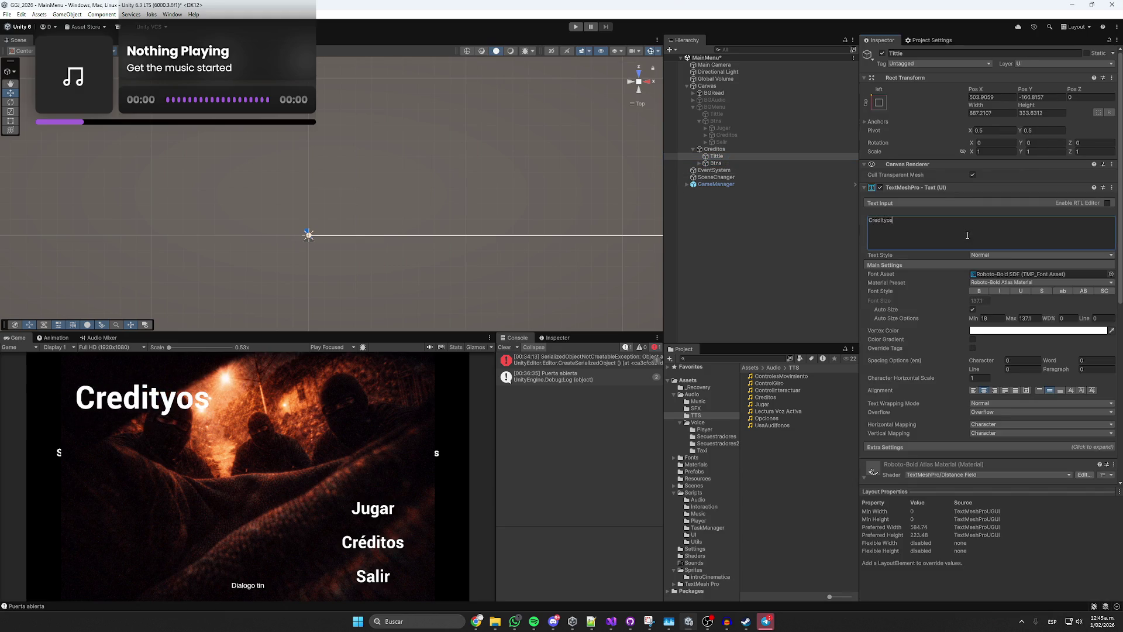
pyautogui.press('BackSpace')
pyautogui.press('BackSpace')
pyautogui.press('BackSpace')
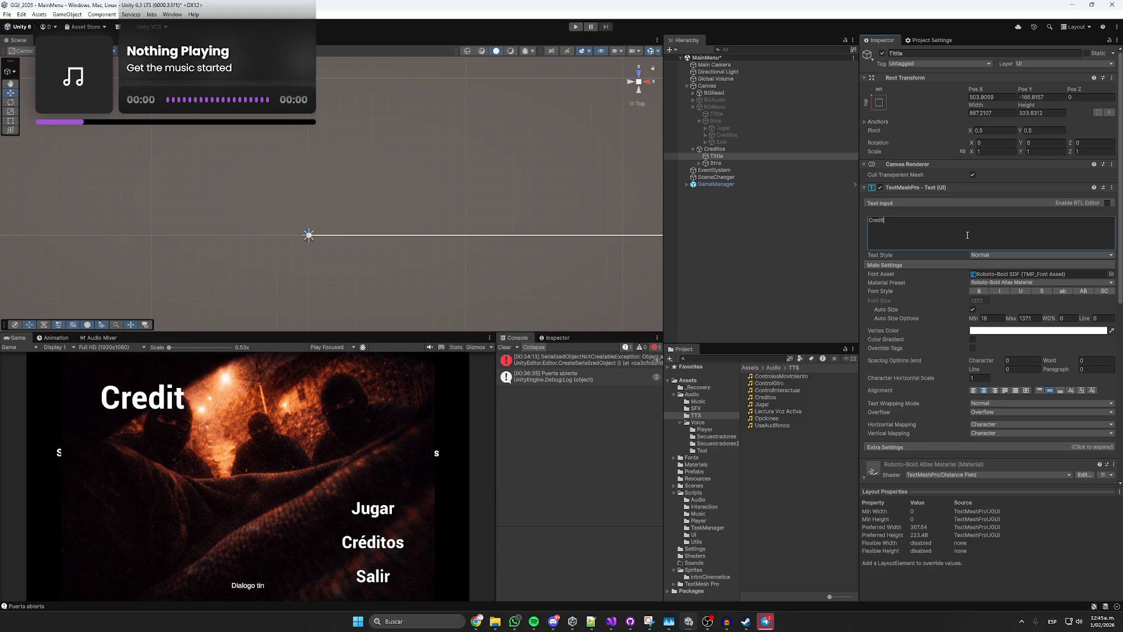
pyautogui.write('os')
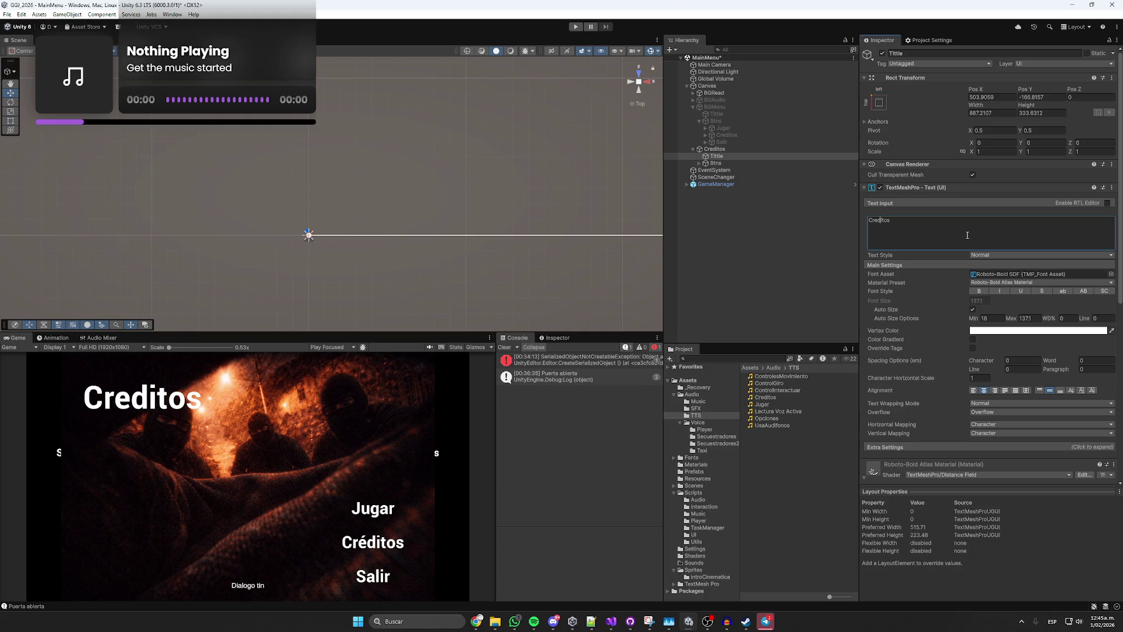
pyautogui.press('BackSpace')
pyautogui.write('é')
pyautogui.click(879, 103)
pyautogui.keyDown('alt'); pyautogui.click(973, 171); pyautogui.keyUp('alt')
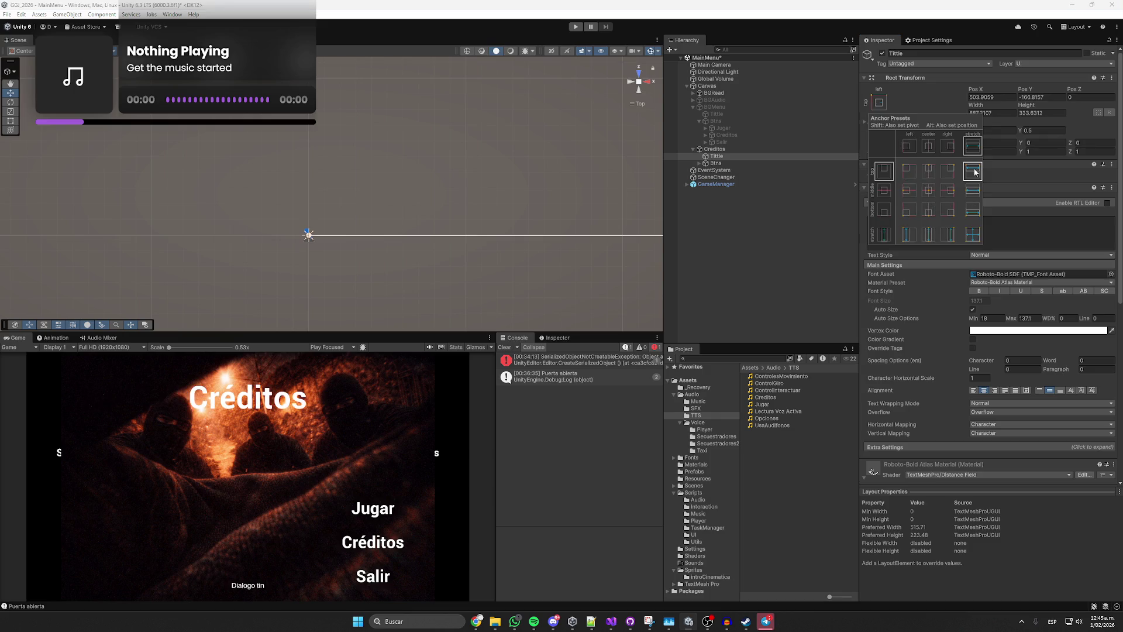
# Delete the Btns group under Creditos, then undo the deletion.
pyautogui.click(720, 159)
pyautogui.click(718, 165)
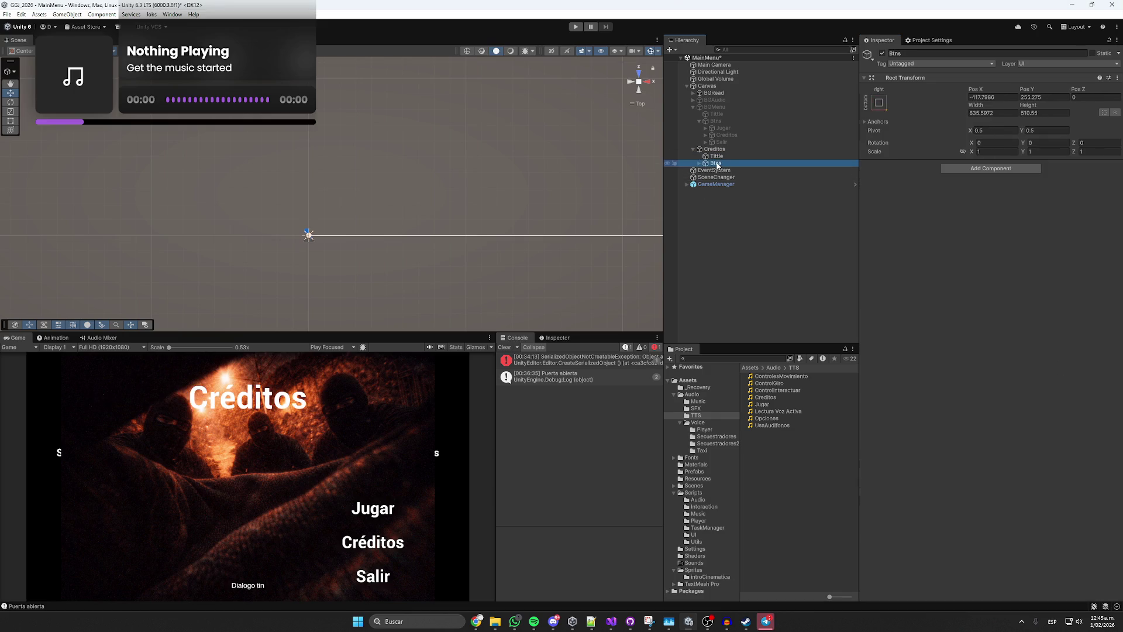
pyautogui.press('Delete')
pyautogui.click(725, 157)
pyautogui.hotkey('ctrl', 'z')
pyautogui.hotkey('ctrl', 'z')
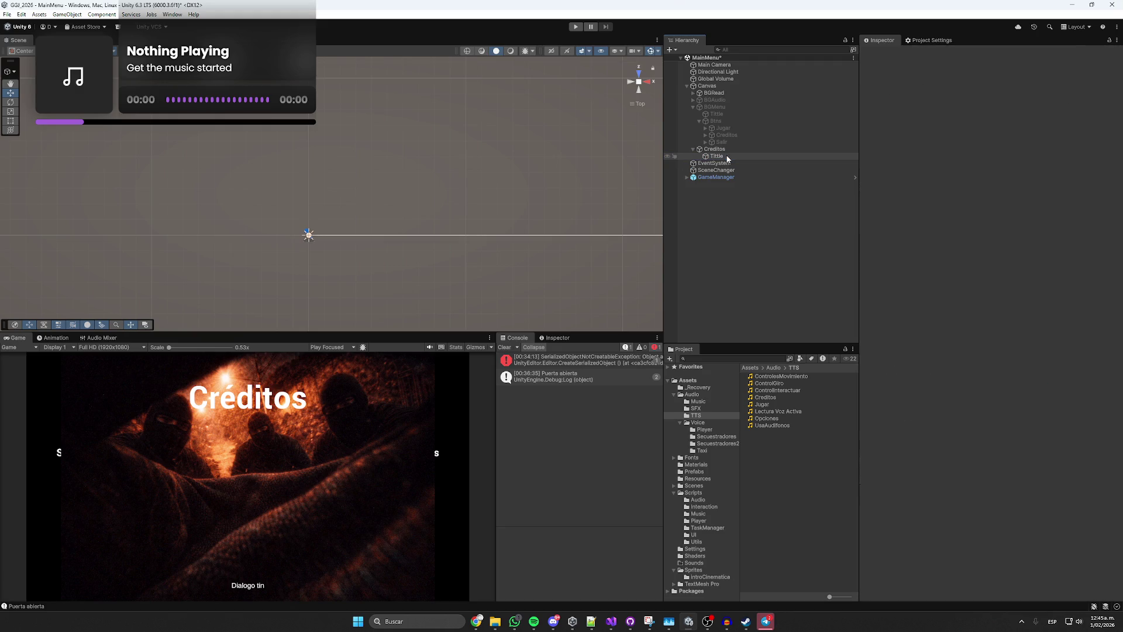
pyautogui.click(722, 170)
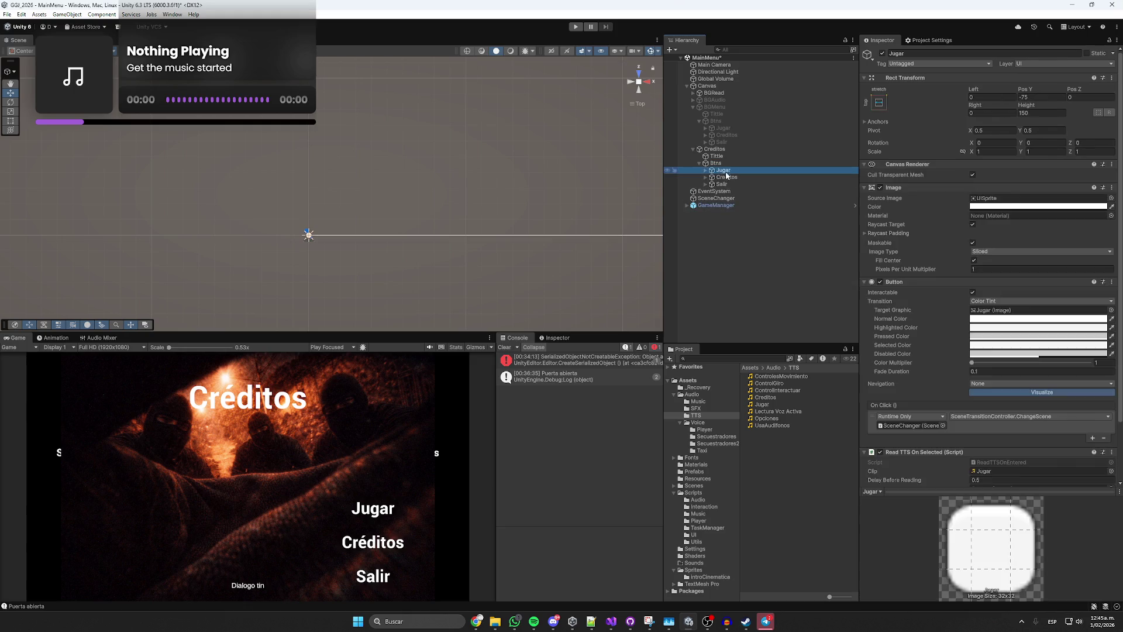
# Rename the Salir button to Atrás and move it above Btns under Creditos.
pyautogui.click(723, 184)
pyautogui.click(739, 185)
pyautogui.write('A')
pyautogui.press('Return')
pyautogui.moveTo(739, 184); pyautogui.dragTo(728, 165)
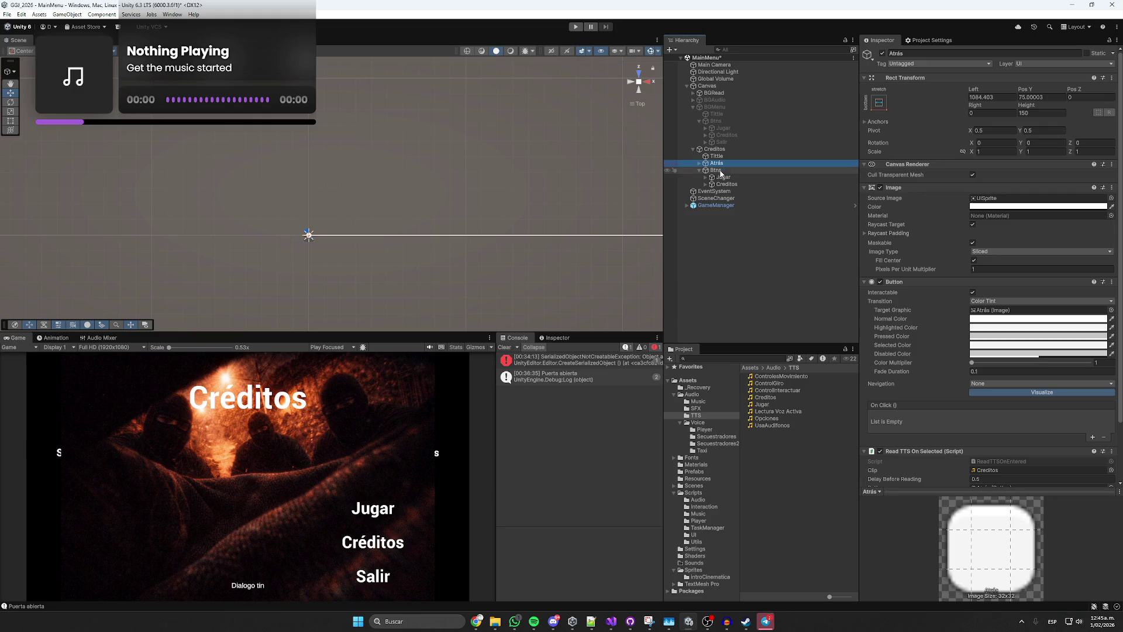
# Delete the Btns group with its remaining buttons.
pyautogui.click(719, 171)
pyautogui.press('Delete')
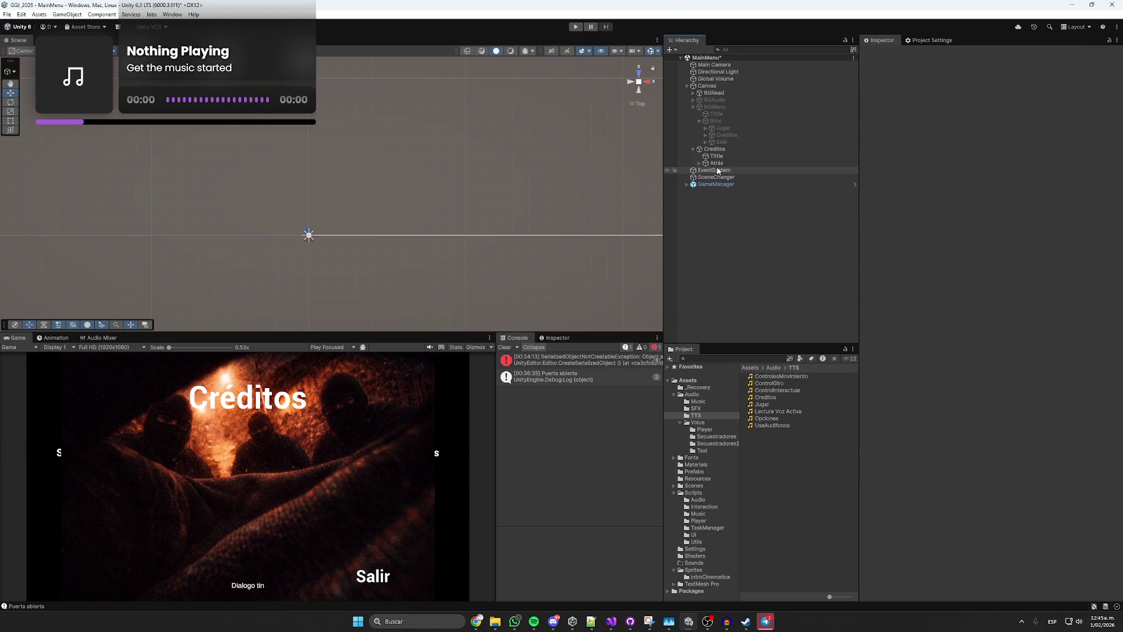
pyautogui.click(718, 165)
pyautogui.scroll(-3, 911, 294)
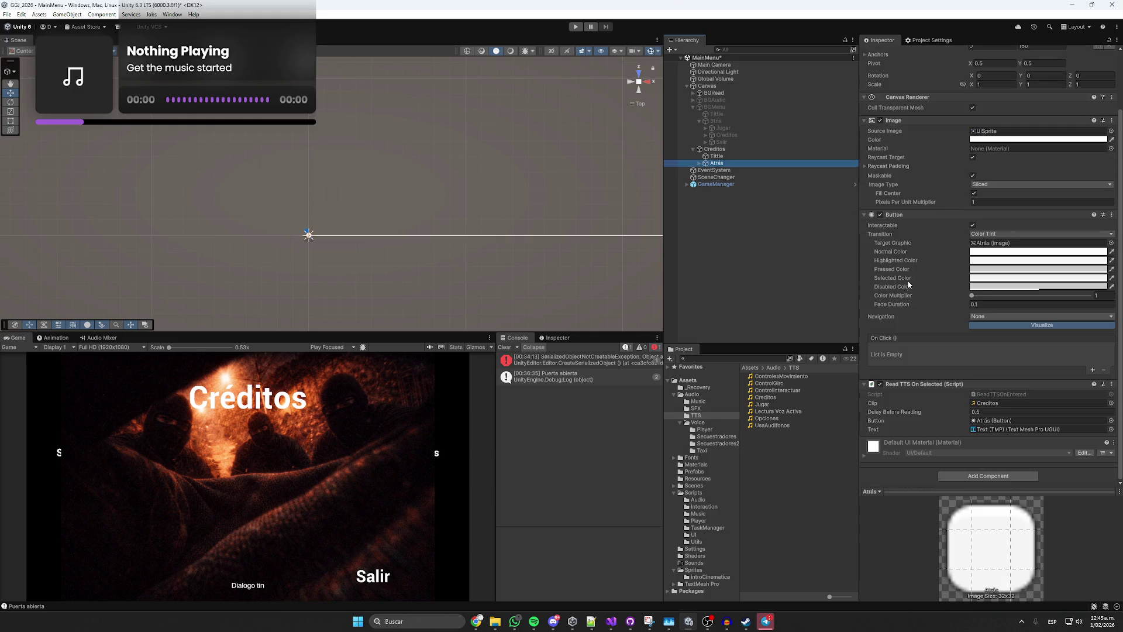
# Remove the missing entries from the Creditos Menu Wrap Navigator's Items list.
pyautogui.click(767, 149)
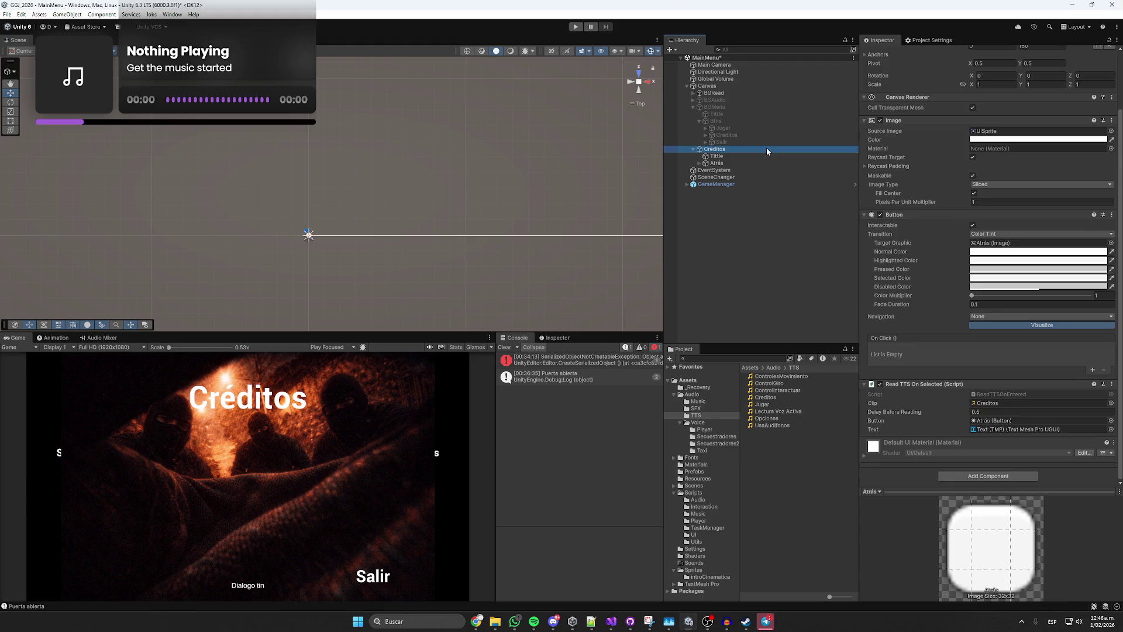
pyautogui.scroll(-3, 947, 301)
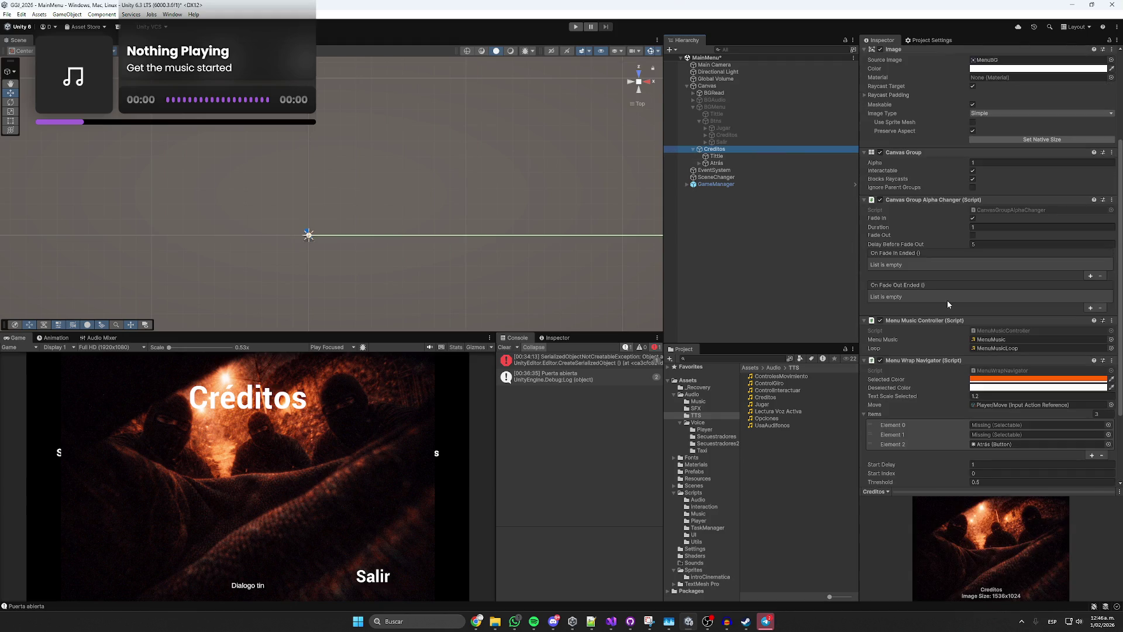
pyautogui.click(942, 436)
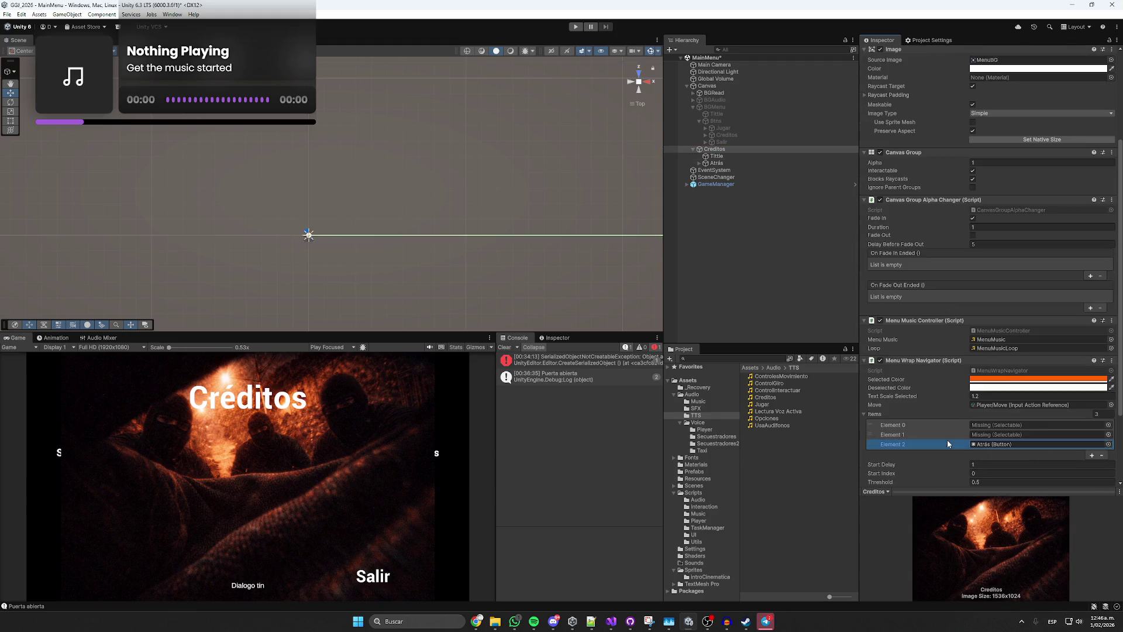
pyautogui.click(1102, 455)
pyautogui.click(957, 425)
pyautogui.click(1103, 446)
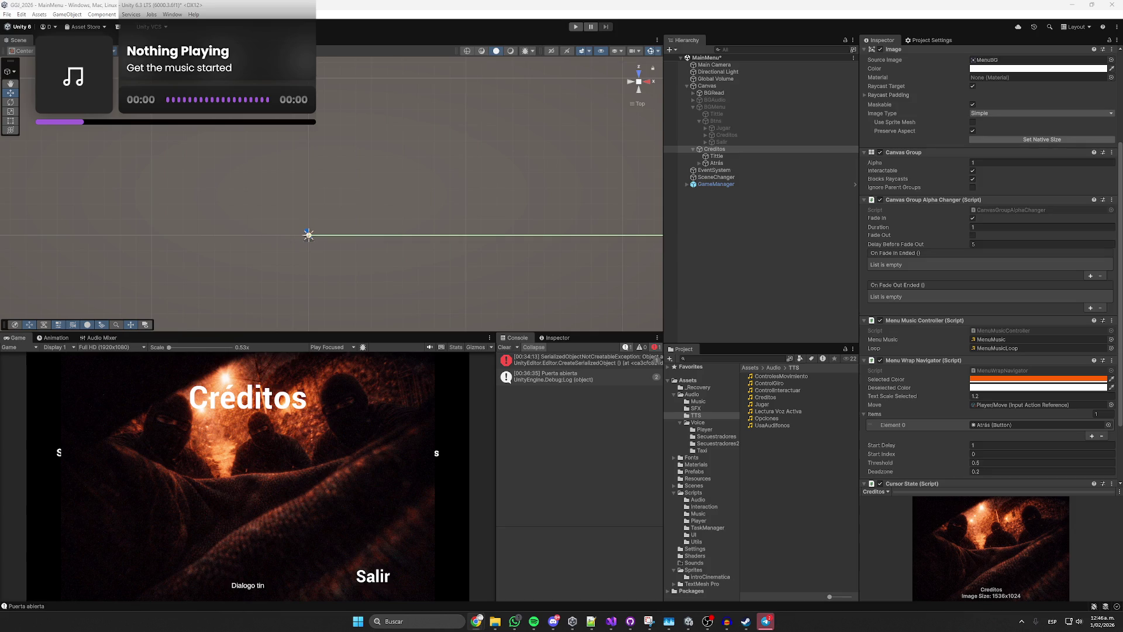
# Change the Atrás button's Text (TMP) input from Salir to Atrás.
pyautogui.click(724, 170)
pyautogui.click(718, 163)
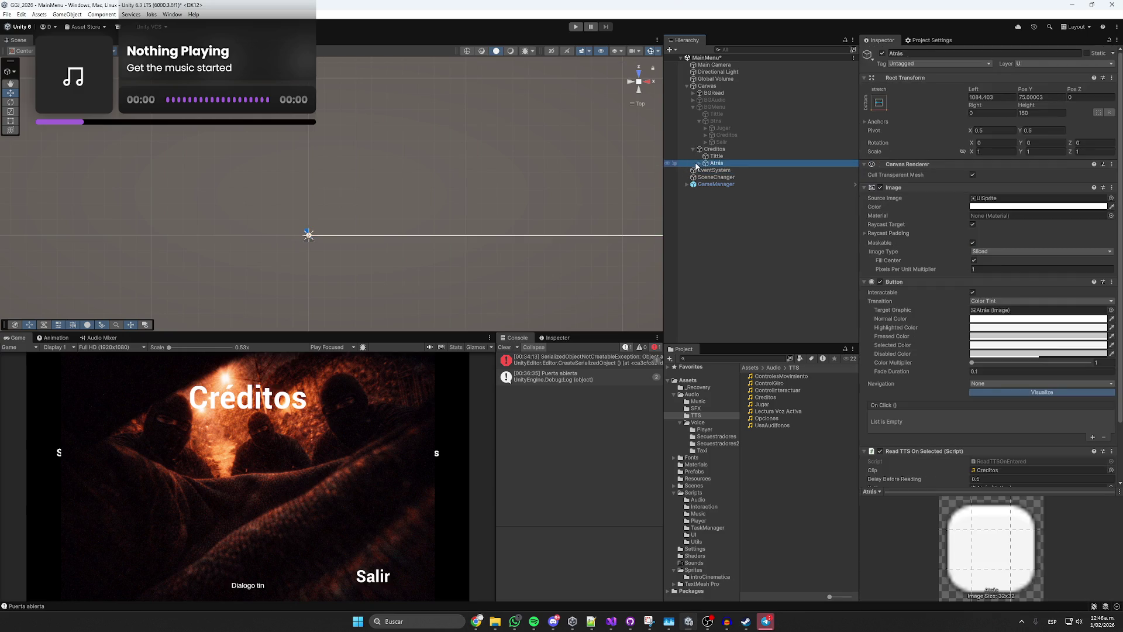
pyautogui.click(699, 163)
pyautogui.click(730, 171)
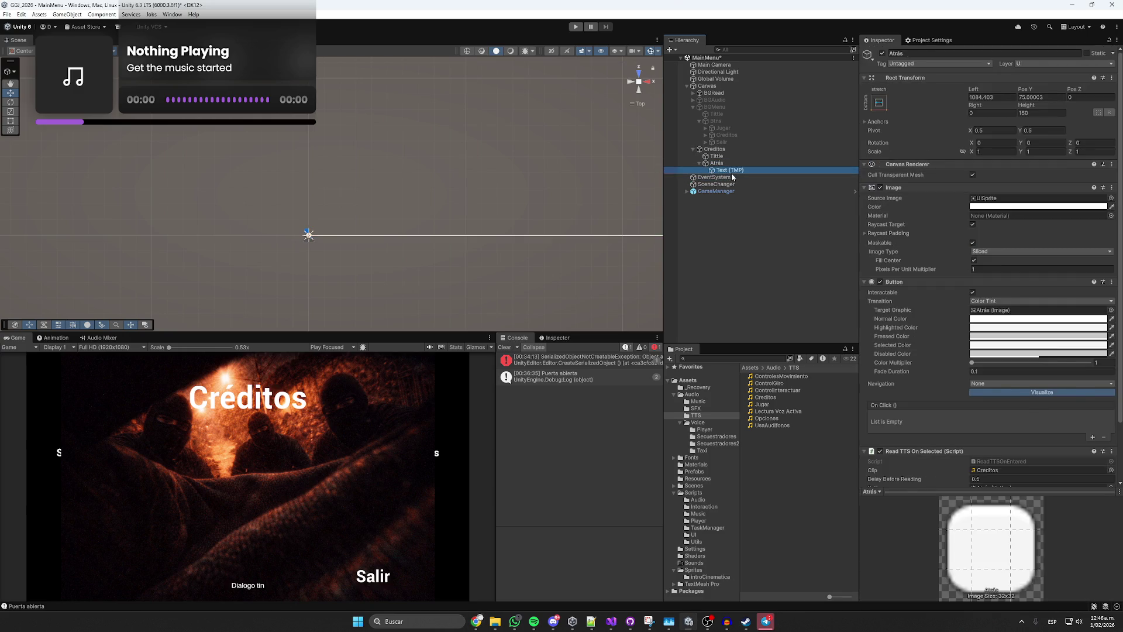
pyautogui.click(918, 247)
pyautogui.hotkey('ctrl', 'a')
pyautogui.write('Atrás')
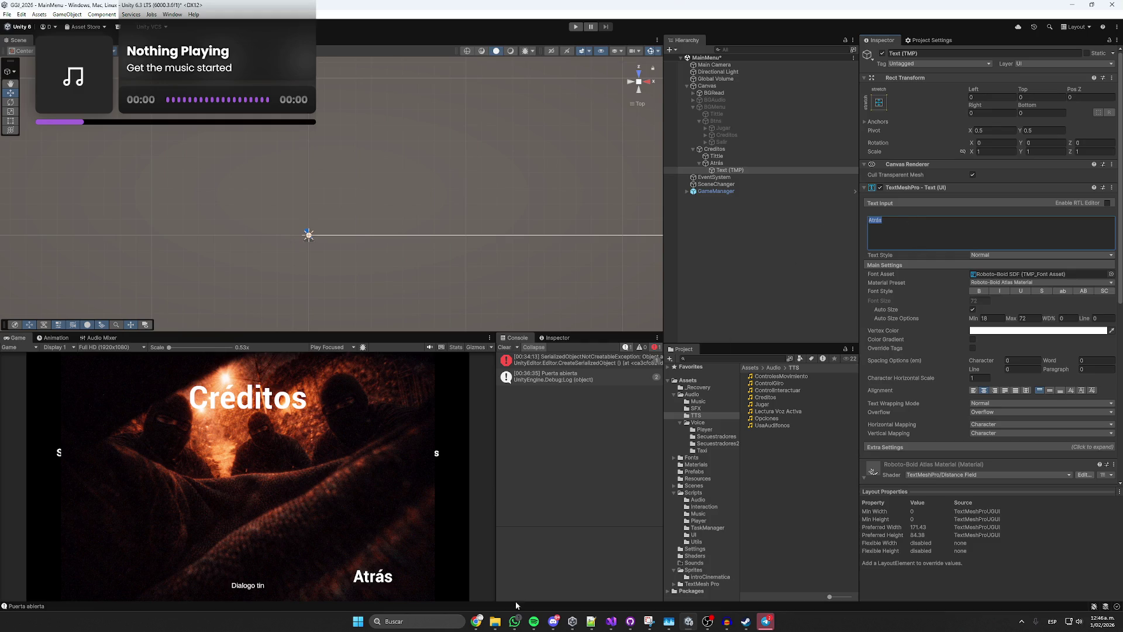
# Switch back to the editor, opening and closing the Windows search.
pyautogui.click(216, 625)
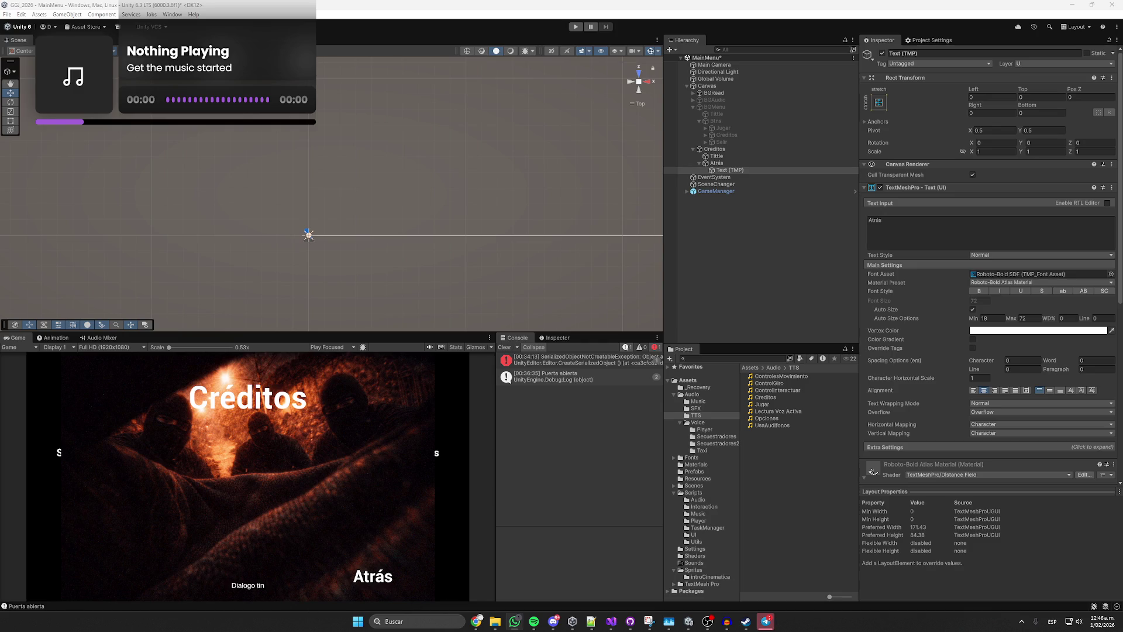
pyautogui.hotkey('alt', 'Tab')
pyautogui.click(419, 622)
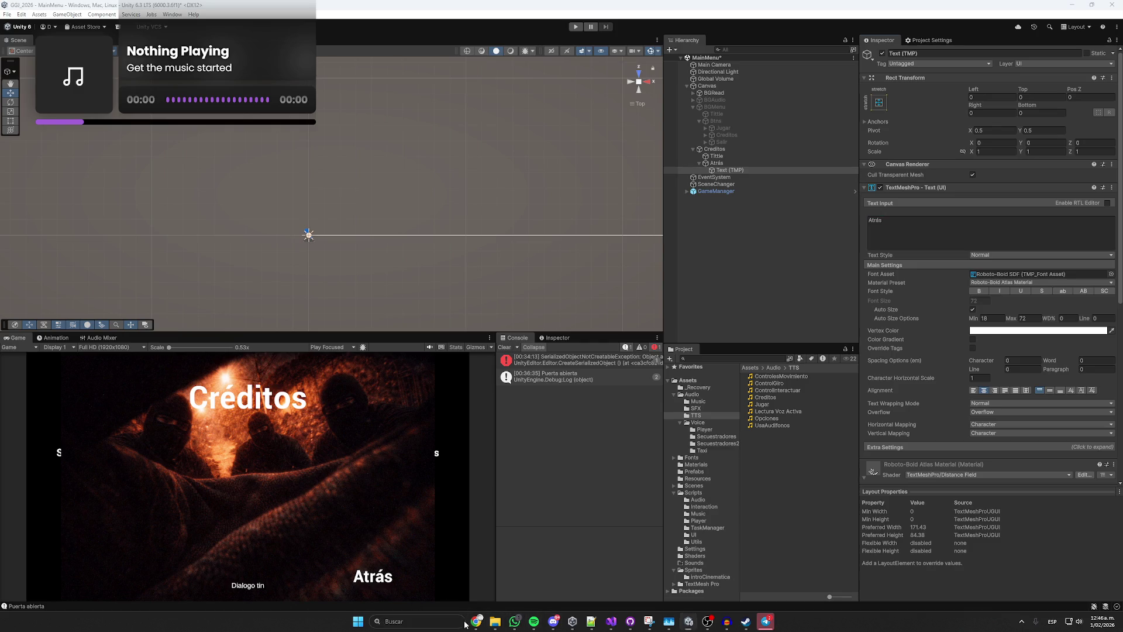
pyautogui.click(339, 574)
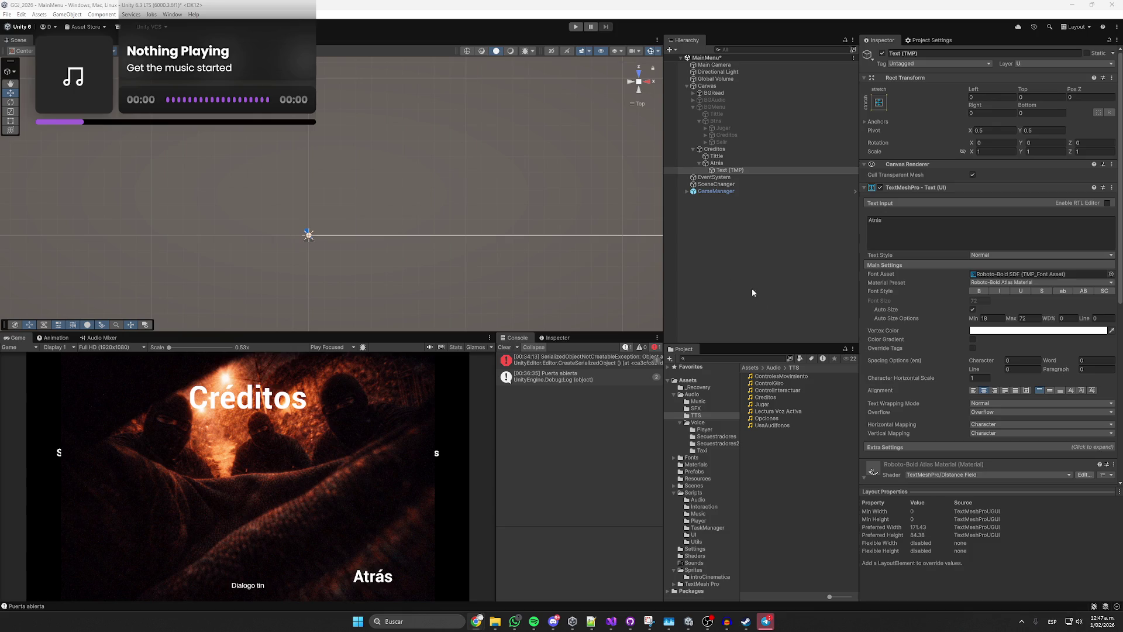
# Bring the Telegram chat window up from the taskbar.
pyautogui.click(765, 621)
# Play and pause the latest Telegram voice message, minimize Telegram, and clear the Console.
pyautogui.click(501, 448)
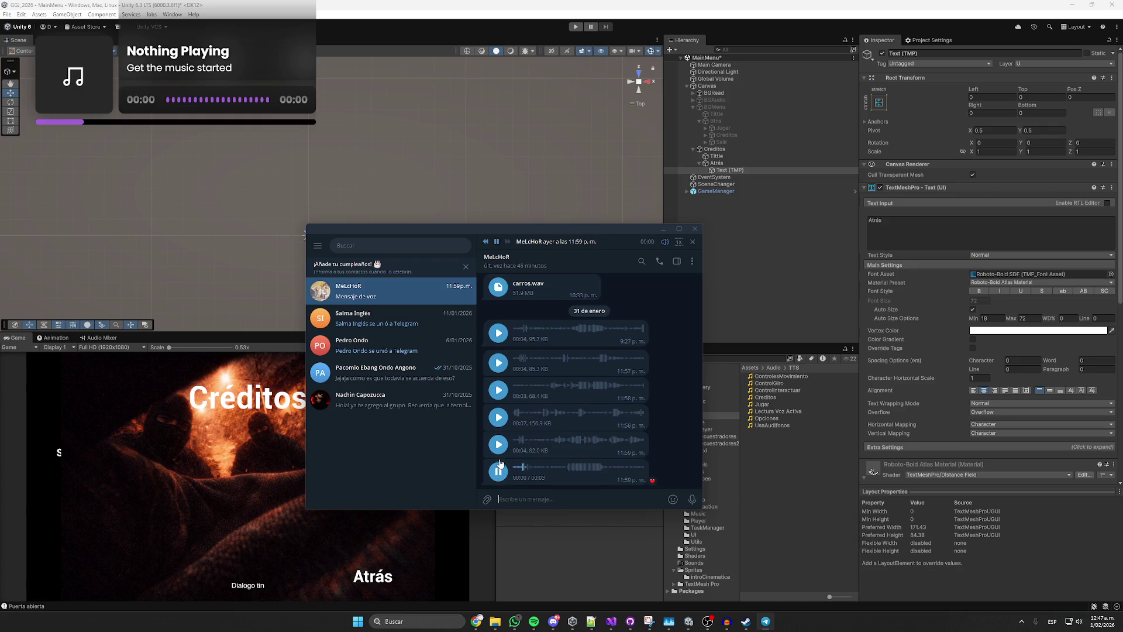
pyautogui.click(503, 473)
pyautogui.click(663, 229)
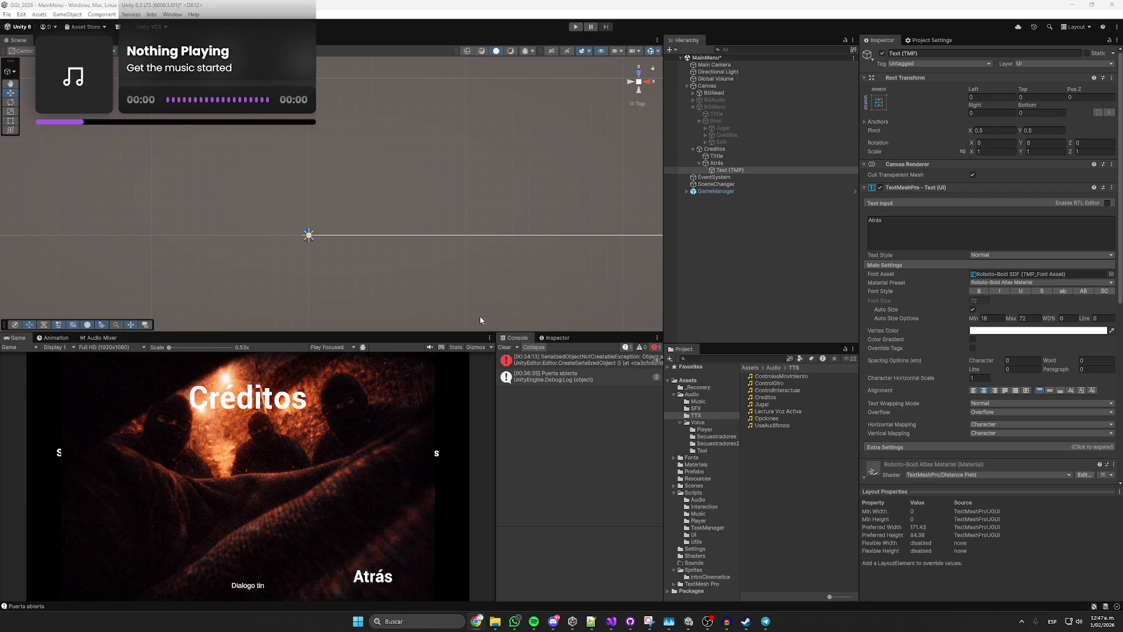
pyautogui.click(503, 348)
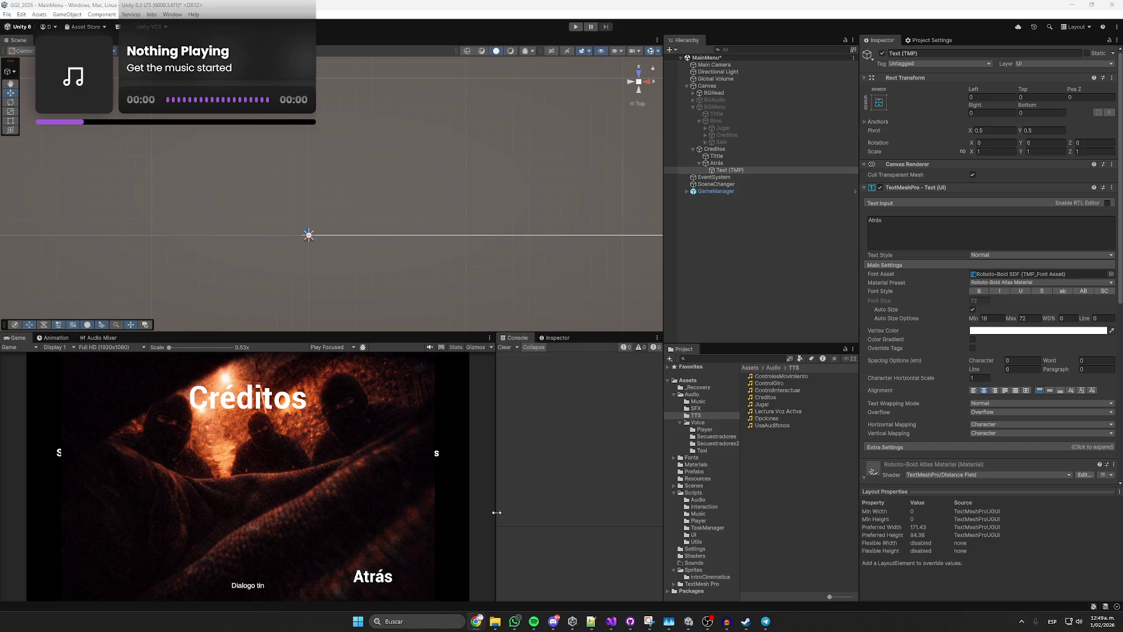
# Select the Creditos panel in the Hierarchy.
pyautogui.click(723, 151)
# Import the downloaded ChatGPT image into Assets/Sprites and rename it CreditsBG.
pyautogui.click(994, 199)
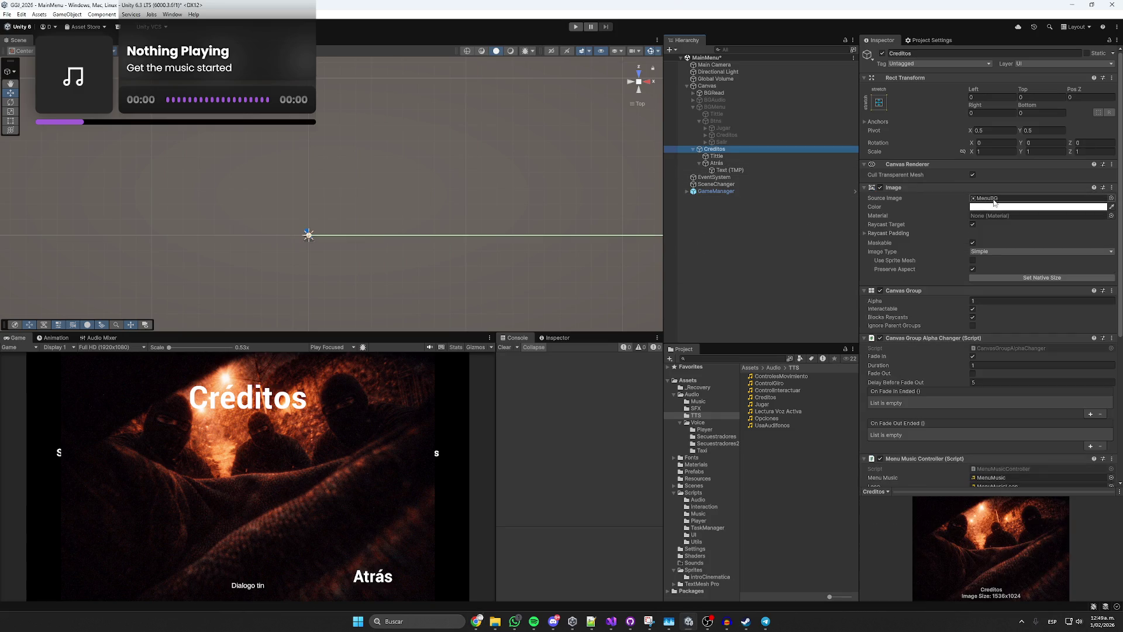
pyautogui.click(495, 621)
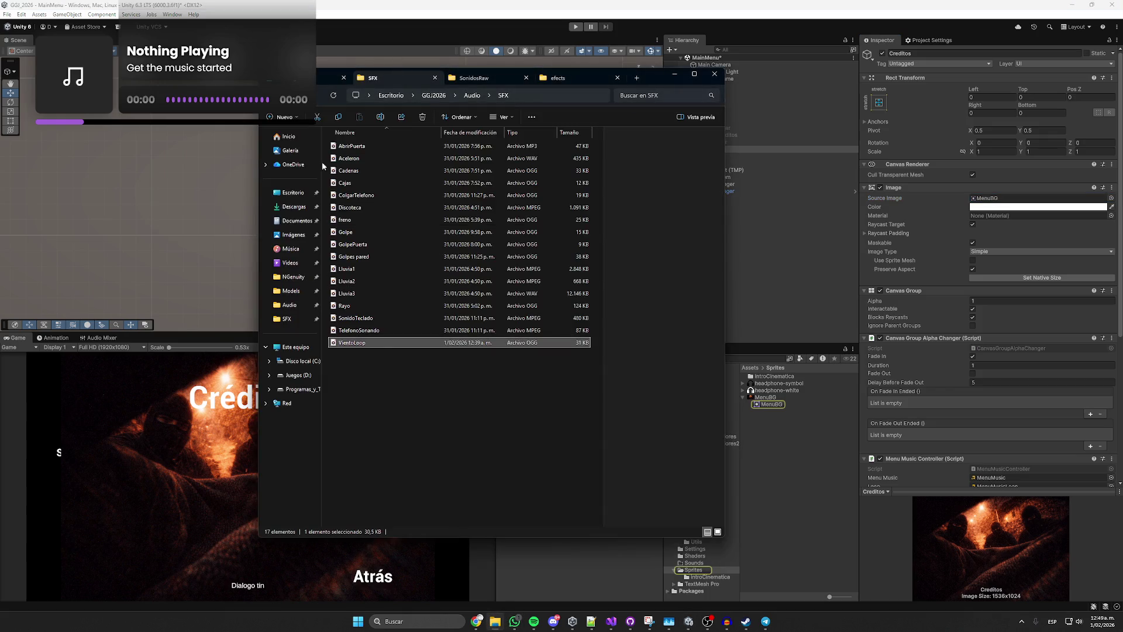
pyautogui.hotkey('ctrl', 'shift', 'Tab')
pyautogui.click(498, 168)
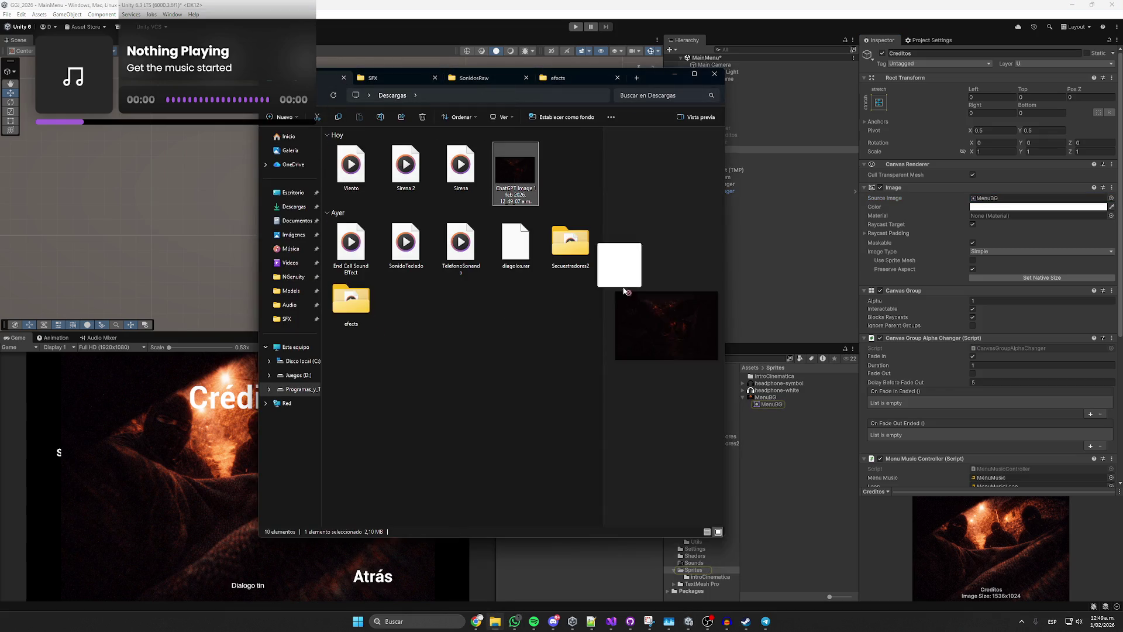
pyautogui.moveTo(795, 506); pyautogui.dragTo(801, 452)
pyautogui.click(781, 383)
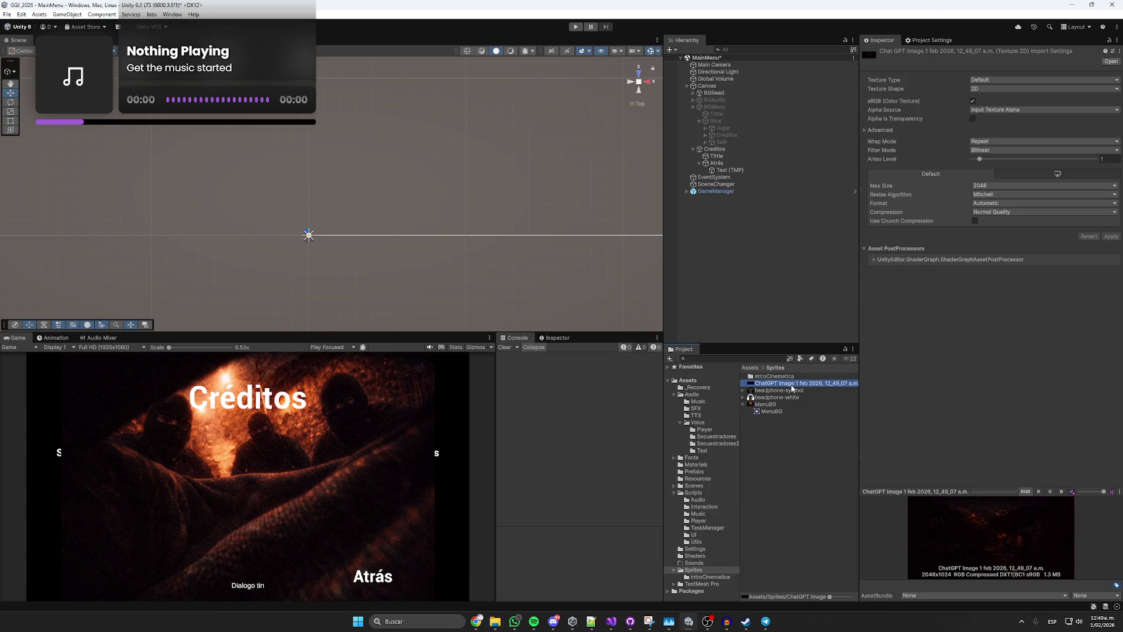
pyautogui.click(791, 384)
pyautogui.write('CreditsBG')
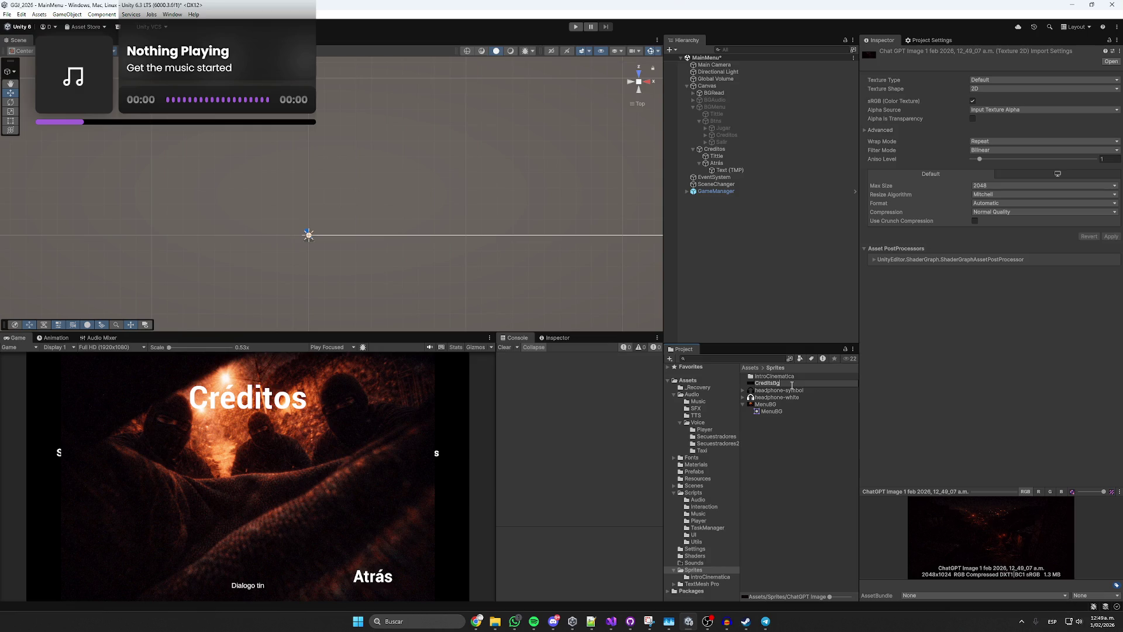
pyautogui.press('Return')
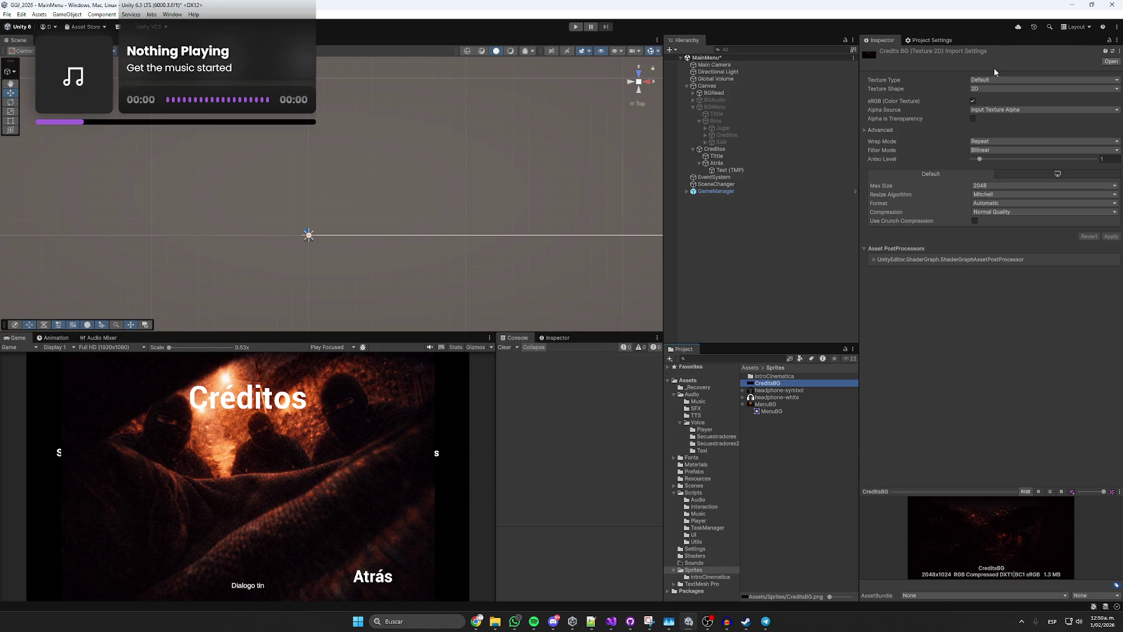
# Set CreditsBG's Texture Type to Sprite (2D and UI), Sprite Mode Single, and apply.
pyautogui.click(994, 80)
pyautogui.click(1007, 111)
pyautogui.click(1007, 102)
pyautogui.click(998, 107)
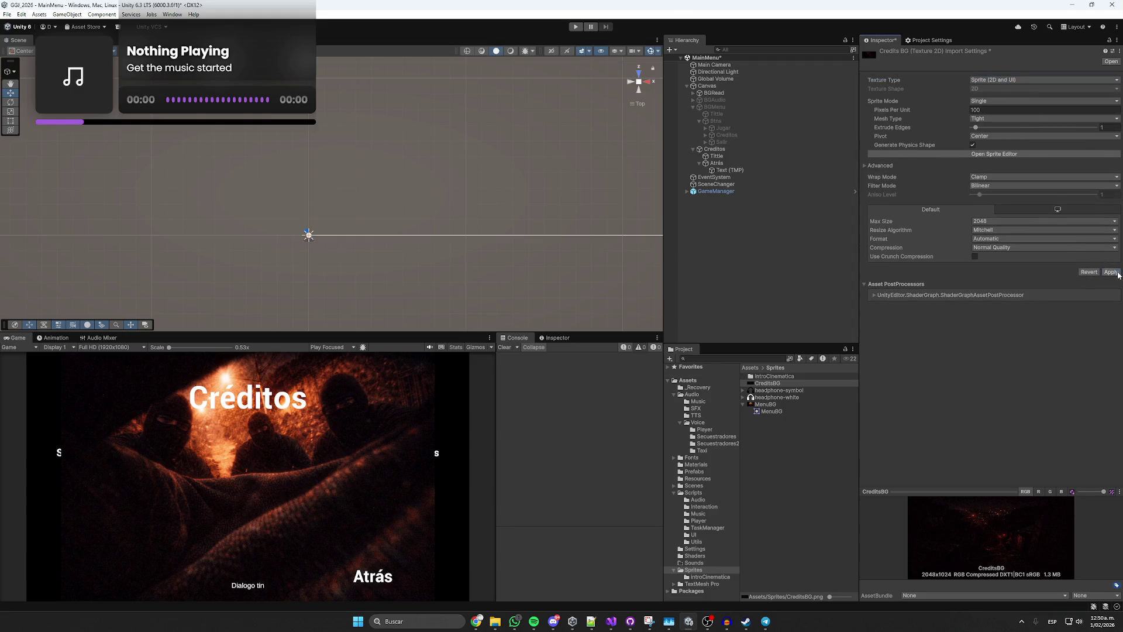
pyautogui.click(1111, 272)
# Assign CreditsBG as the Creditos panel's background image.
pyautogui.click(726, 149)
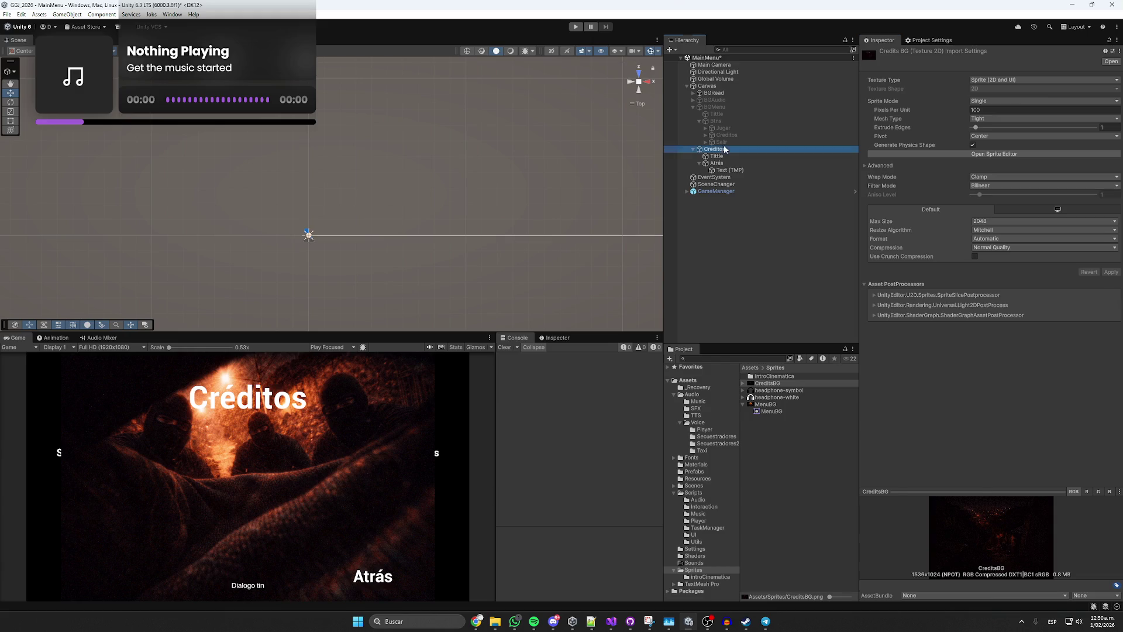
pyautogui.moveTo(787, 383)
pyautogui.mouseDown()
pyautogui.moveTo(973, 240)
pyautogui.moveTo(996, 199)
pyautogui.mouseUp()
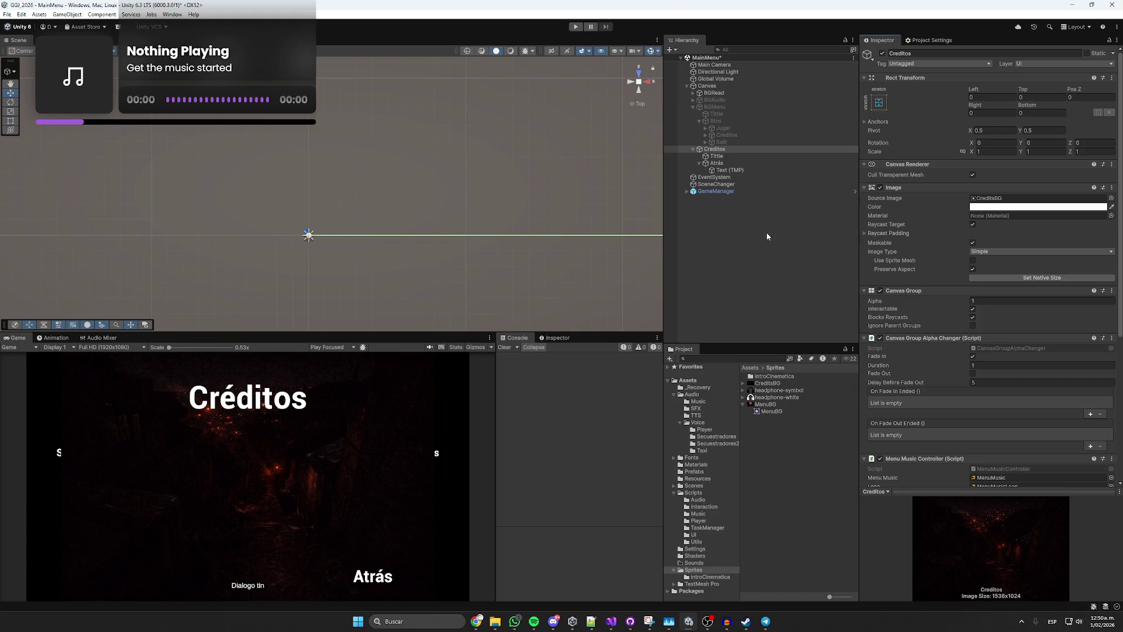
pyautogui.click(720, 164)
# Frame the Atrás button and drag its left edge right with the Rect tool, to Left 1395.832.
pyautogui.click(727, 171)
pyautogui.click(723, 164)
pyautogui.click(700, 164)
pyautogui.click(639, 73)
pyautogui.press('f')
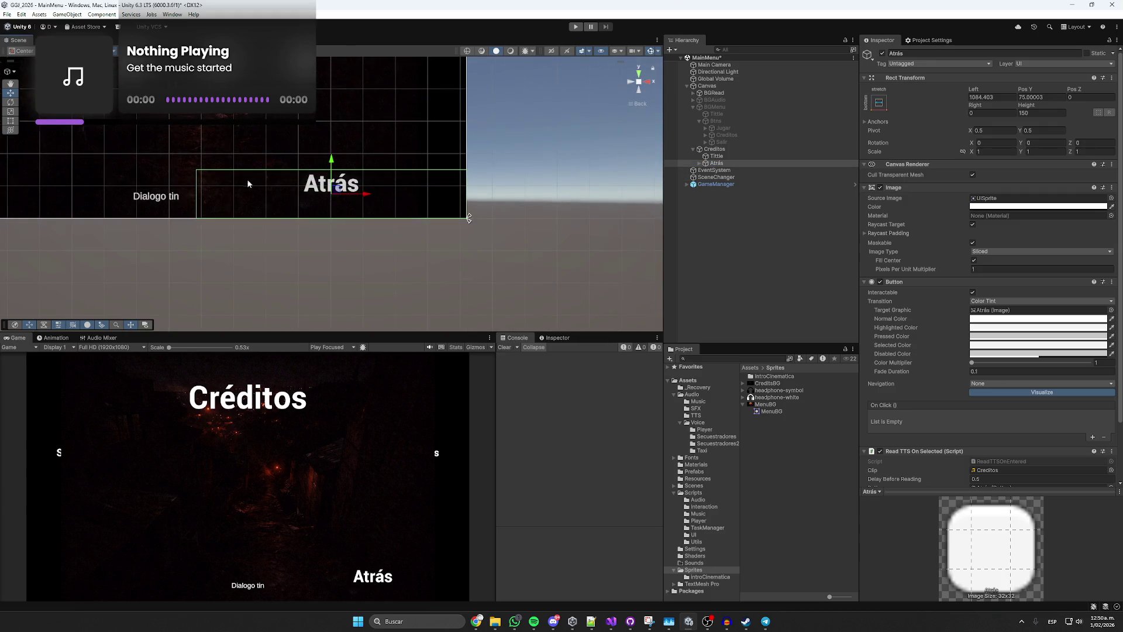
pyautogui.scroll(-3, 249, 183)
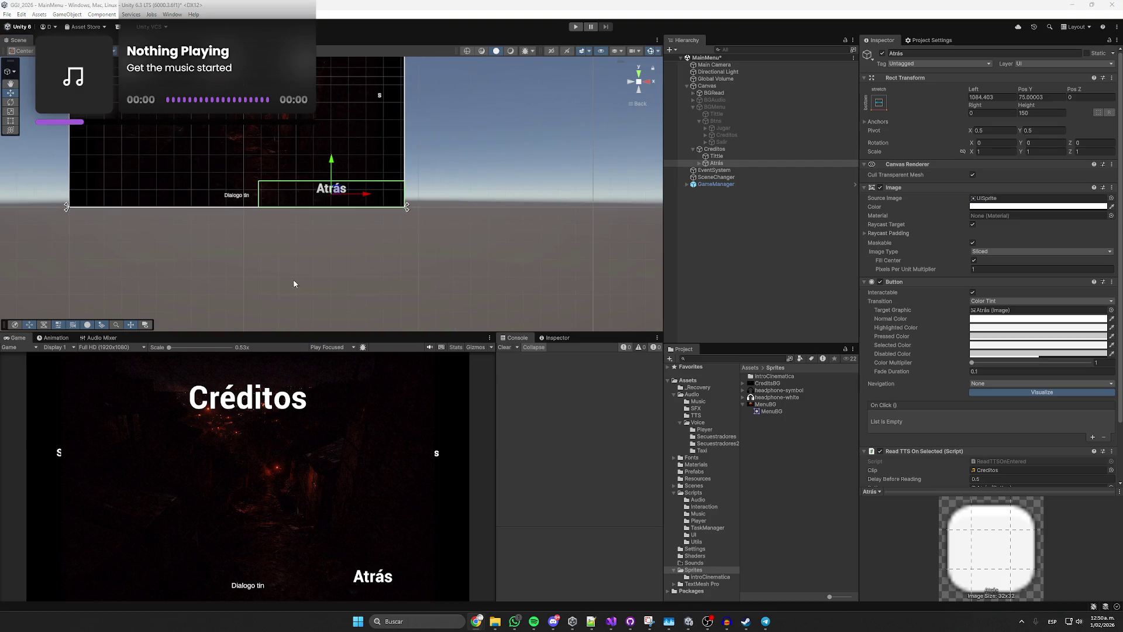
pyautogui.press('e')
pyautogui.press('t')
pyautogui.moveTo(270, 200); pyautogui.dragTo(321, 197)
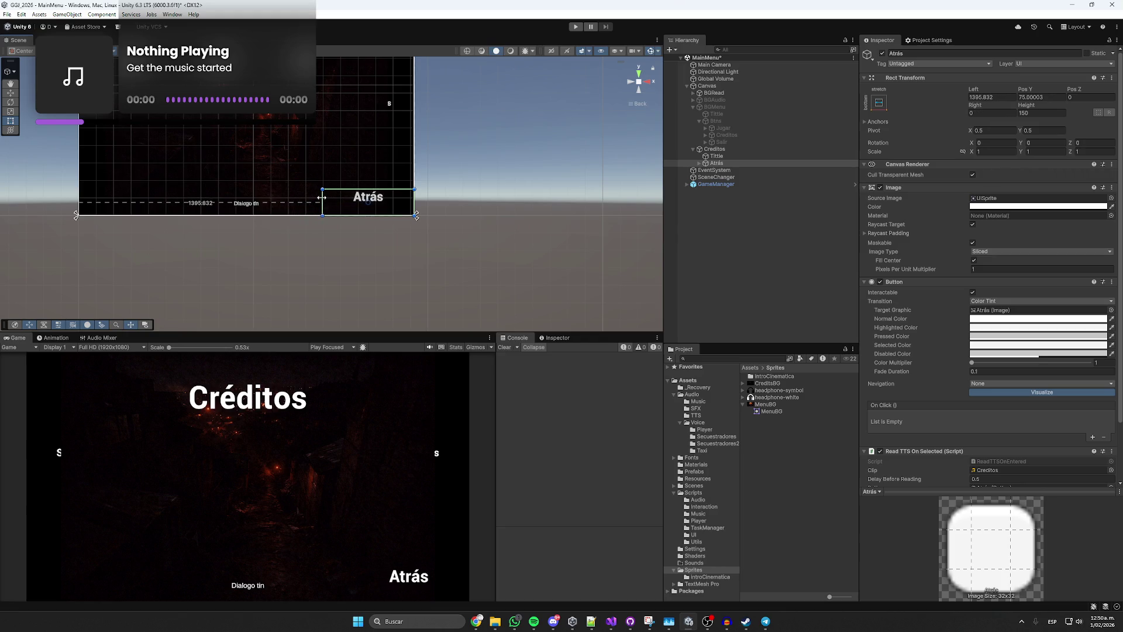
pyautogui.click(717, 156)
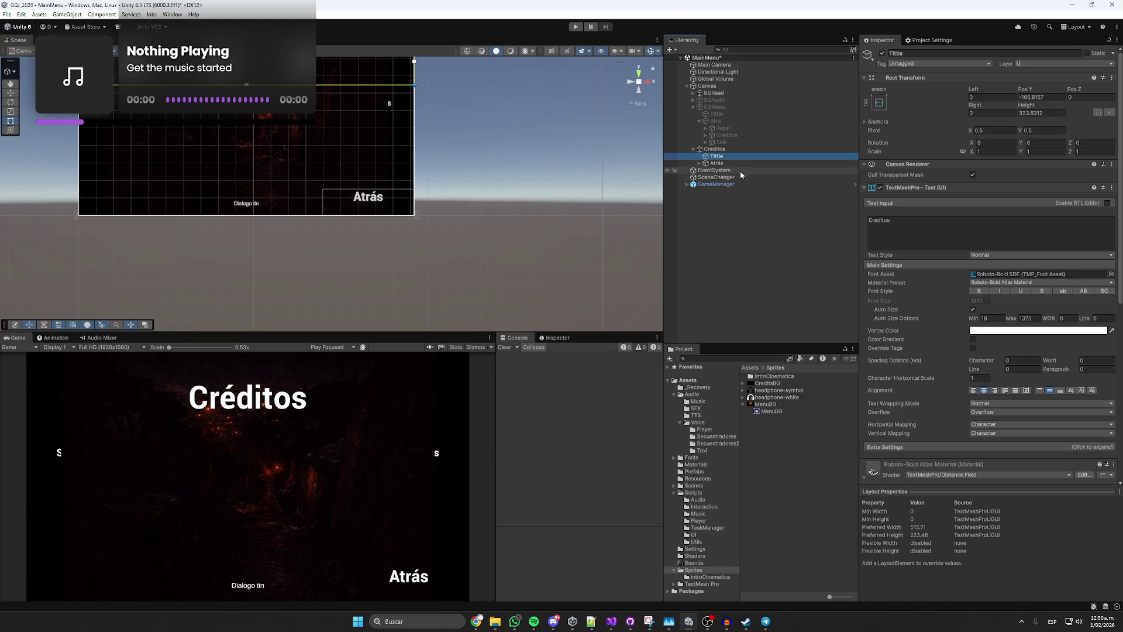
# Add a Text - TextMeshPro object under Creditos with a stretch anchor preset.
pyautogui.rightClick(716, 150)
pyautogui.moveTo(780, 404)
pyautogui.moveTo(768, 507)
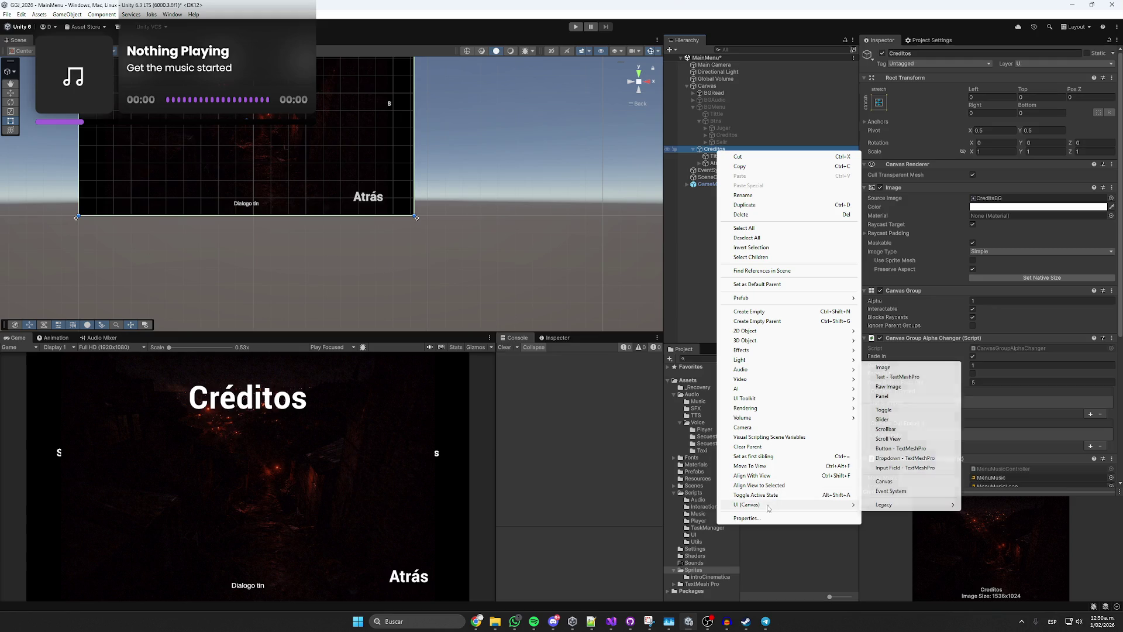
pyautogui.click(903, 378)
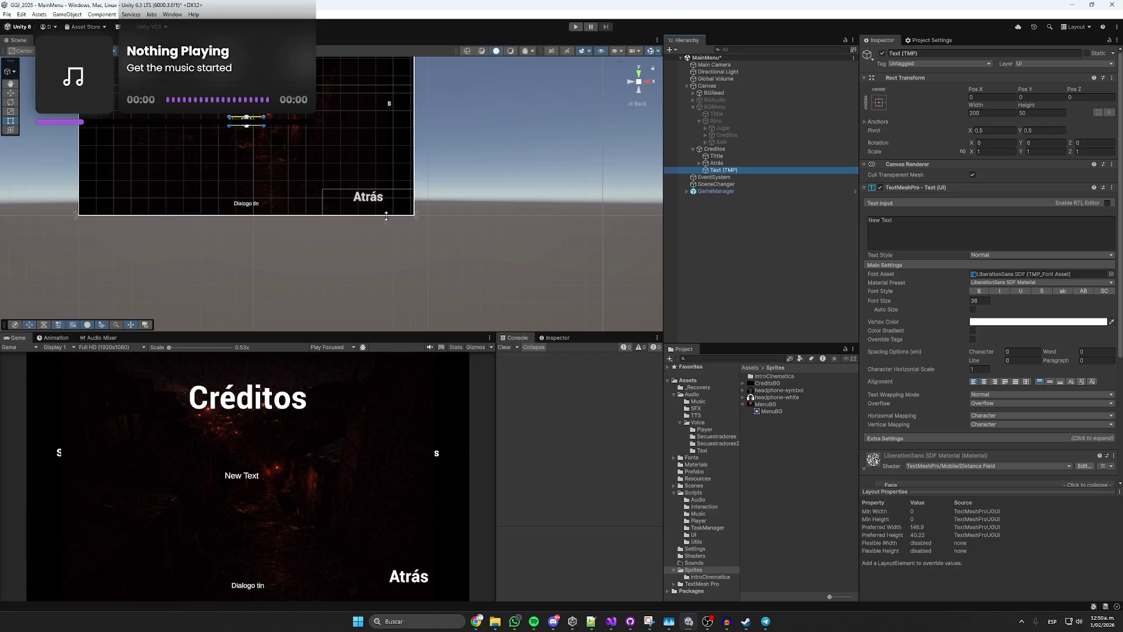
pyautogui.click(881, 106)
pyautogui.press('alt')
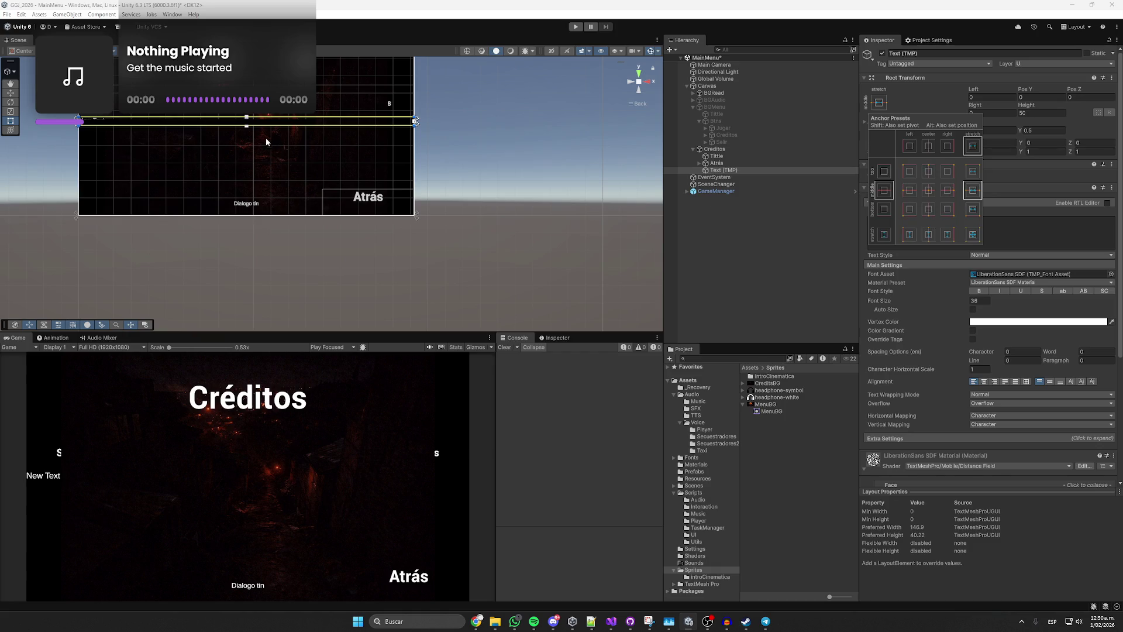
# Resize the text box to fill the area below the title, insetting its left and right edges.
pyautogui.moveTo(264, 127); pyautogui.dragTo(250, 188)
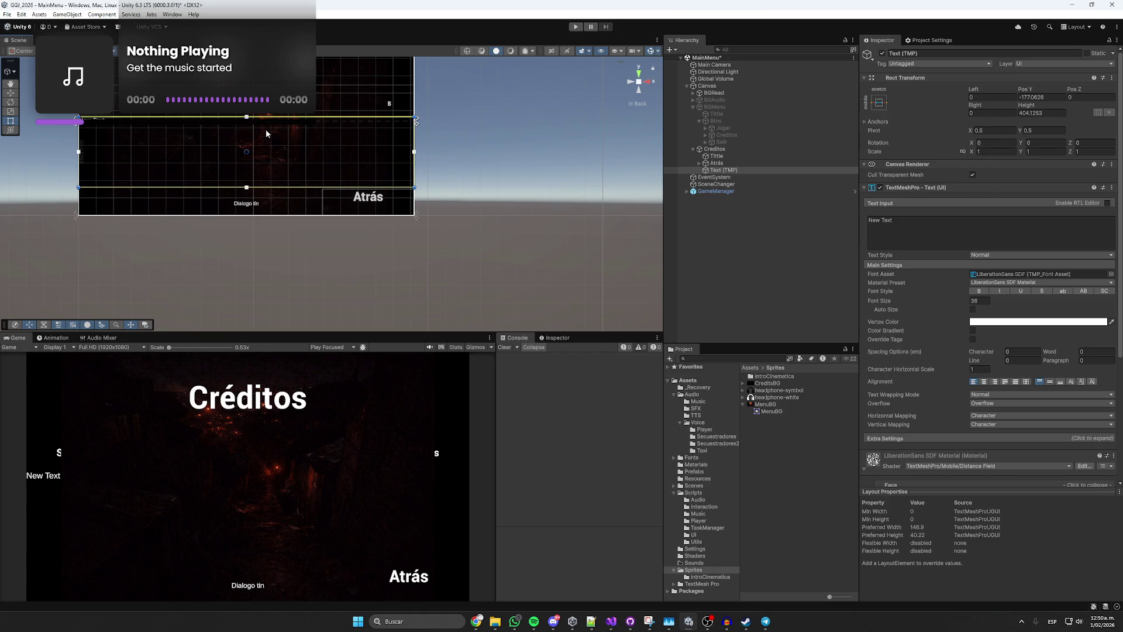
pyautogui.moveTo(268, 117); pyautogui.dragTo(267, 80)
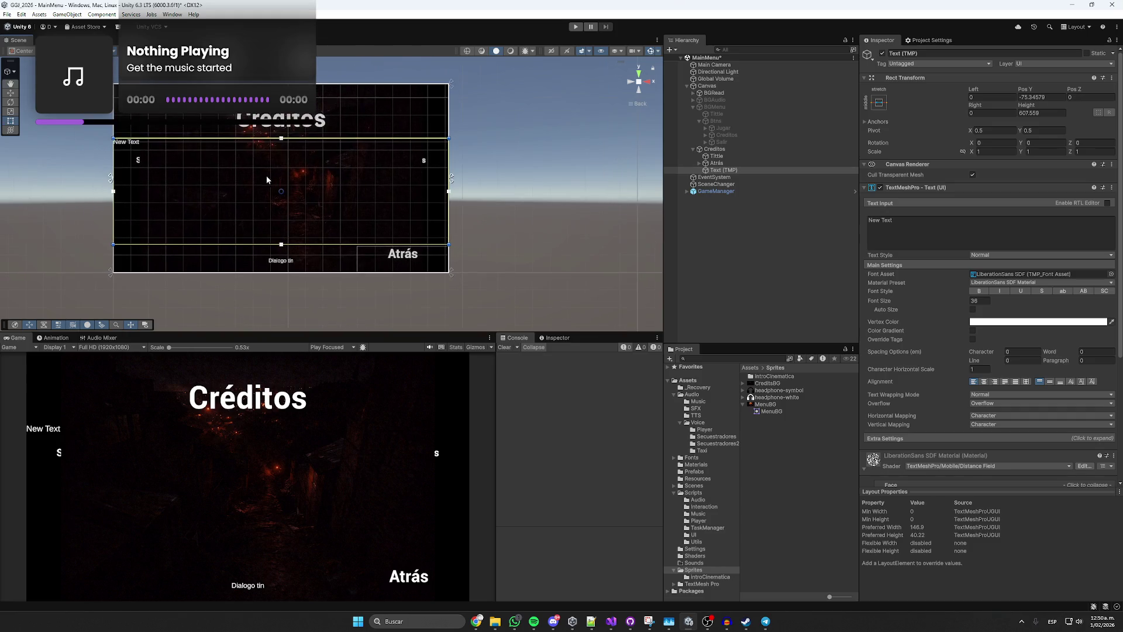
pyautogui.scroll(-3, 946, 360)
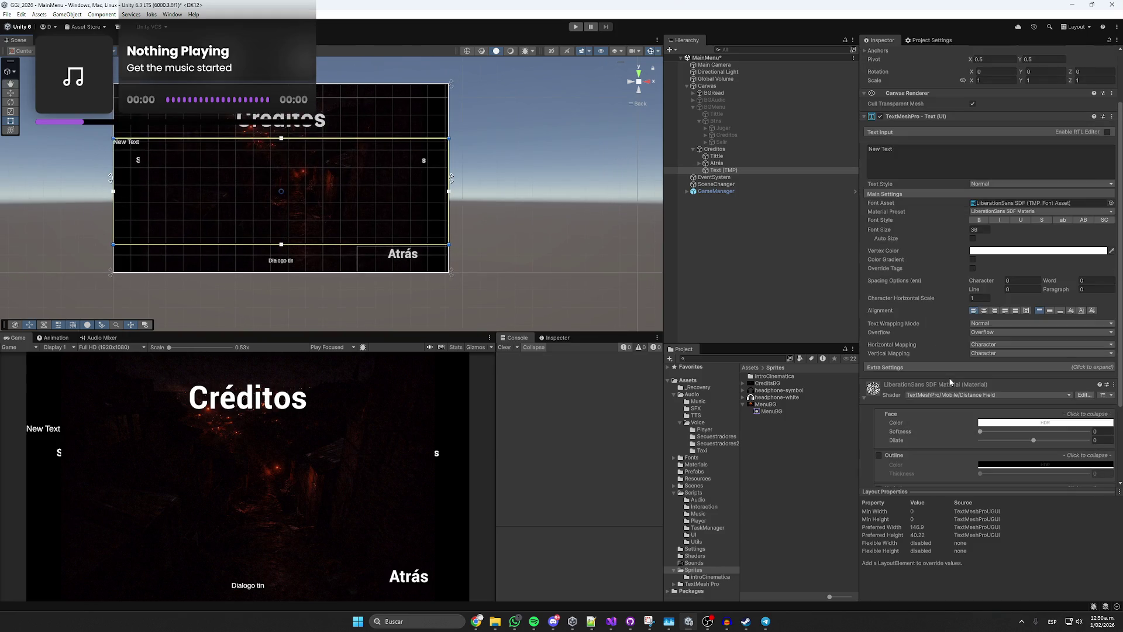
pyautogui.moveTo(113, 192); pyautogui.dragTo(135, 193)
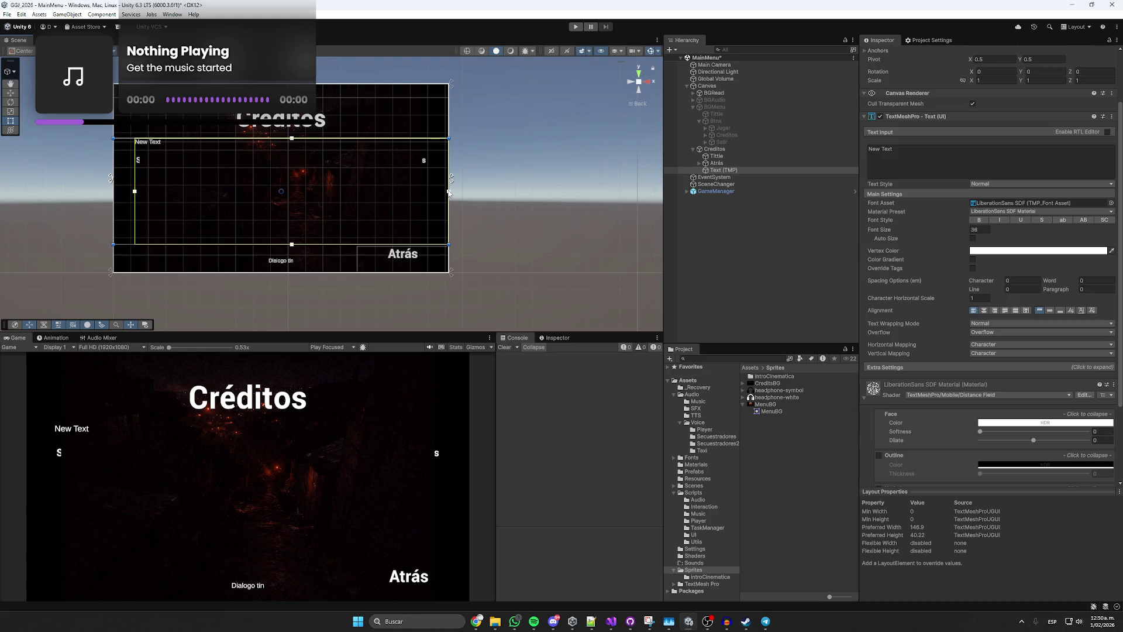
pyautogui.moveTo(449, 193); pyautogui.dragTo(422, 193)
# Move the text above Atrás and set its content to 'Todos los creditos pa yop'.
pyautogui.click(721, 169)
pyautogui.moveTo(716, 164); pyautogui.dragTo(716, 162)
pyautogui.click(923, 161)
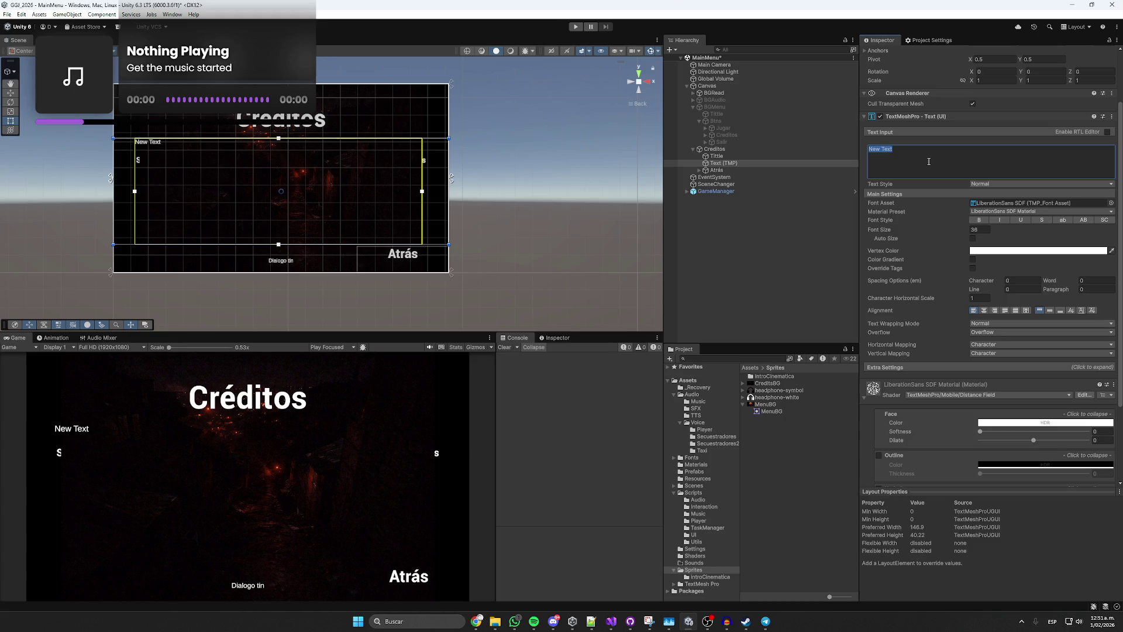
pyautogui.write('a')
pyautogui.hotkey('ctrl', 'z')
pyautogui.click(905, 157)
pyautogui.write('Todos los creditos pa yop')
pyautogui.click(730, 204)
# Give the Atrás button an On Click action that fades out the Creditos panel.
pyautogui.click(716, 170)
pyautogui.scroll(-3, 966, 315)
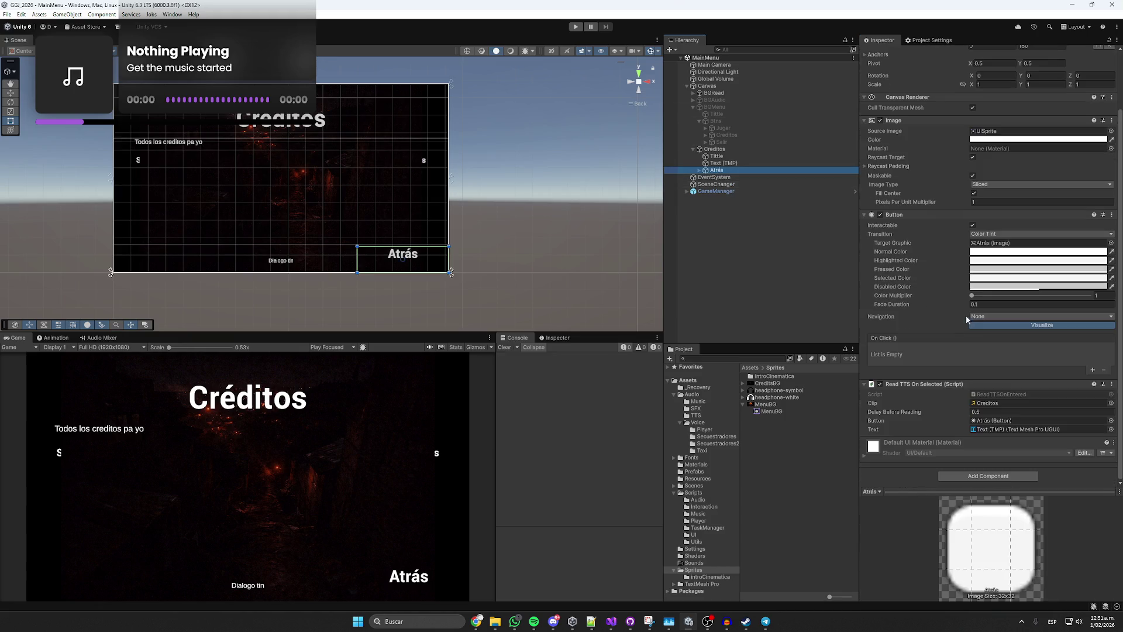
pyautogui.click(1093, 371)
pyautogui.moveTo(715, 148)
pyautogui.mouseDown()
pyautogui.moveTo(944, 370)
pyautogui.moveTo(910, 358)
pyautogui.mouseUp()
pyautogui.click(995, 349)
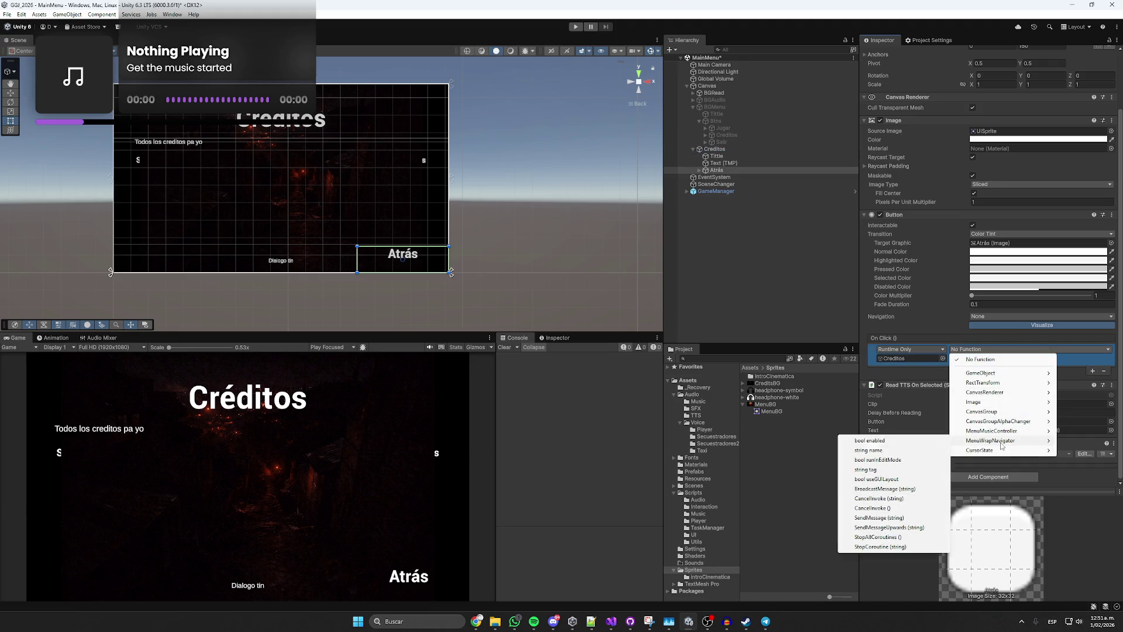
pyautogui.moveTo(1002, 426)
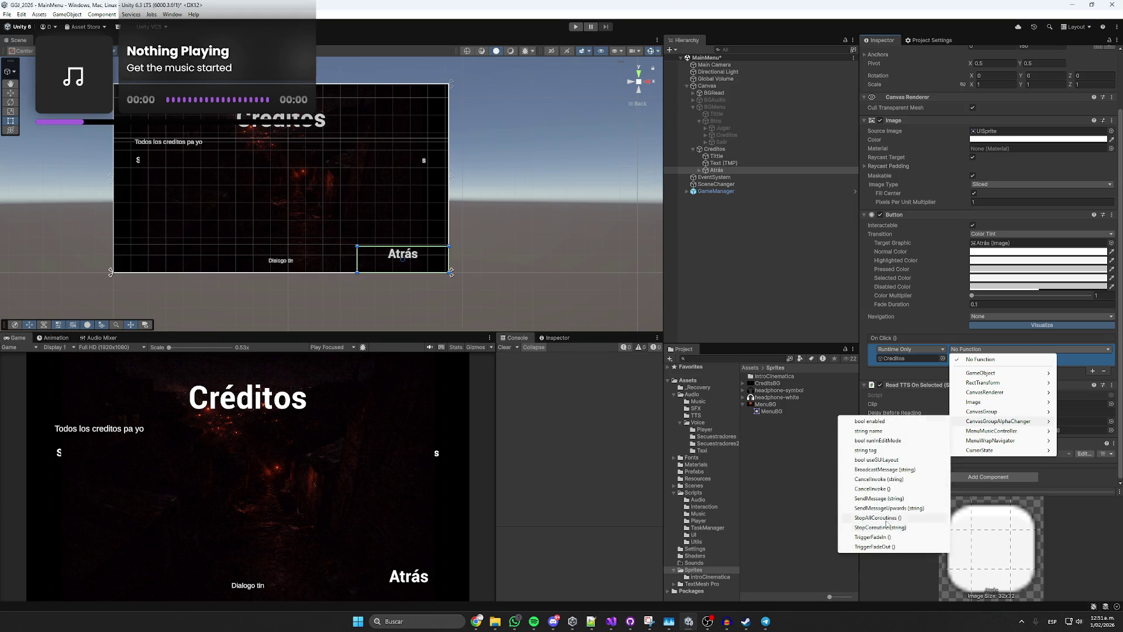
pyautogui.click(883, 547)
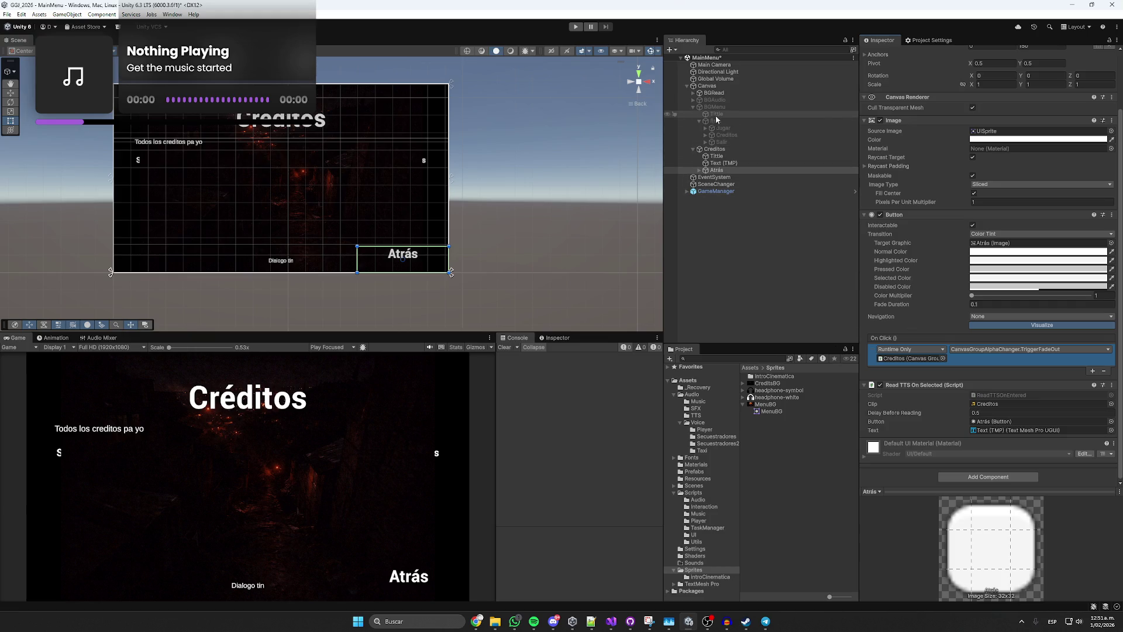
# Add an On Fade Out Ended action on Creditos calling GameObject.SetActive on Creditos.
pyautogui.click(724, 136)
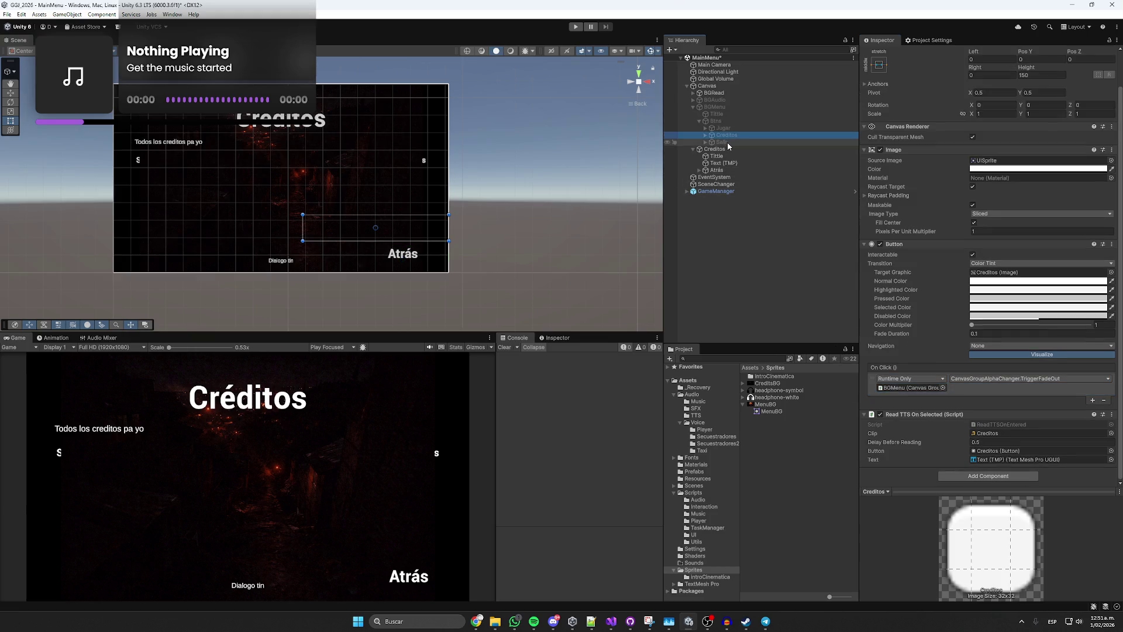
pyautogui.click(715, 151)
pyautogui.scroll(-2, 978, 372)
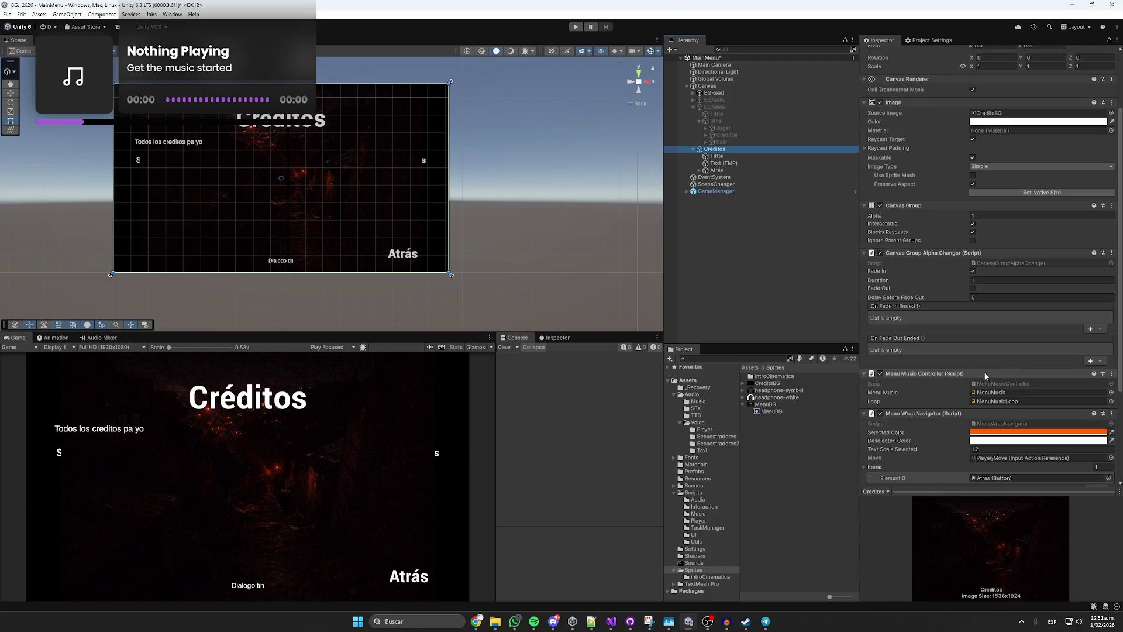
pyautogui.click(1091, 361)
pyautogui.moveTo(720, 154); pyautogui.dragTo(909, 358)
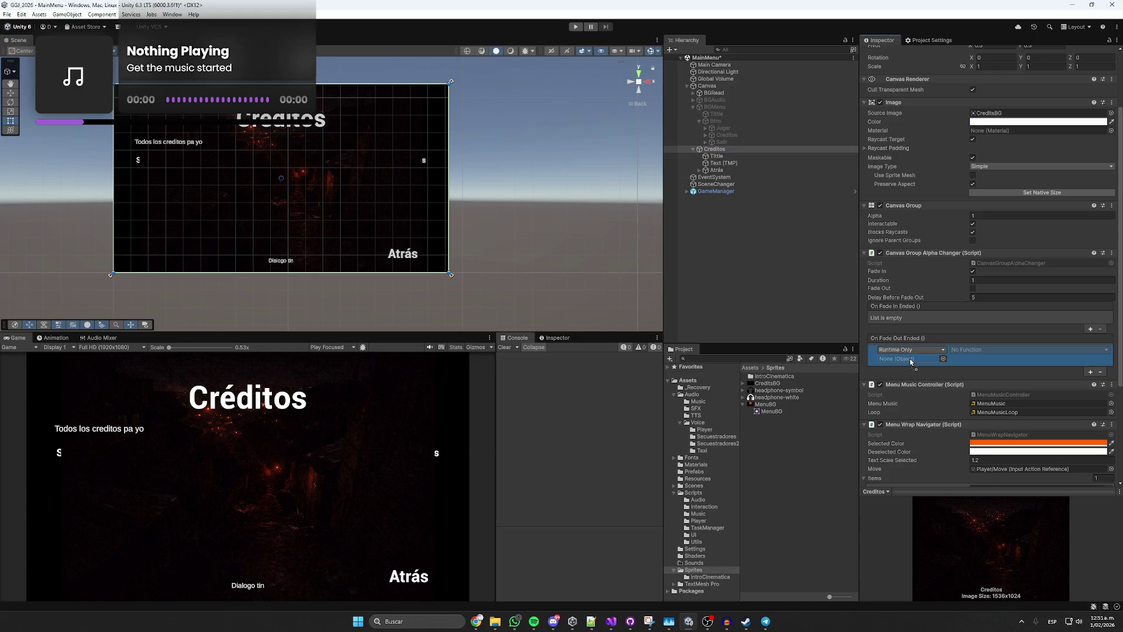
pyautogui.click(994, 349)
pyautogui.moveTo(989, 374)
pyautogui.click(873, 440)
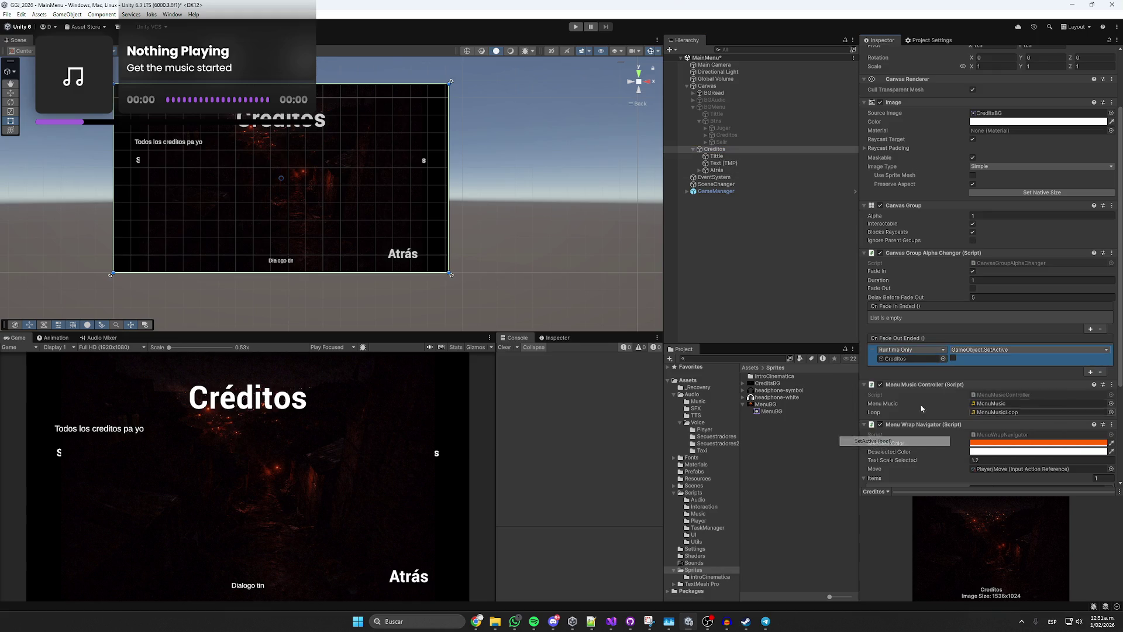
# Add a second On Fade Out Ended entry targeting BGMenu and open CanvasGroupAlphaChanger.cs.
pyautogui.click(1090, 372)
pyautogui.moveTo(712, 110); pyautogui.dragTo(915, 382)
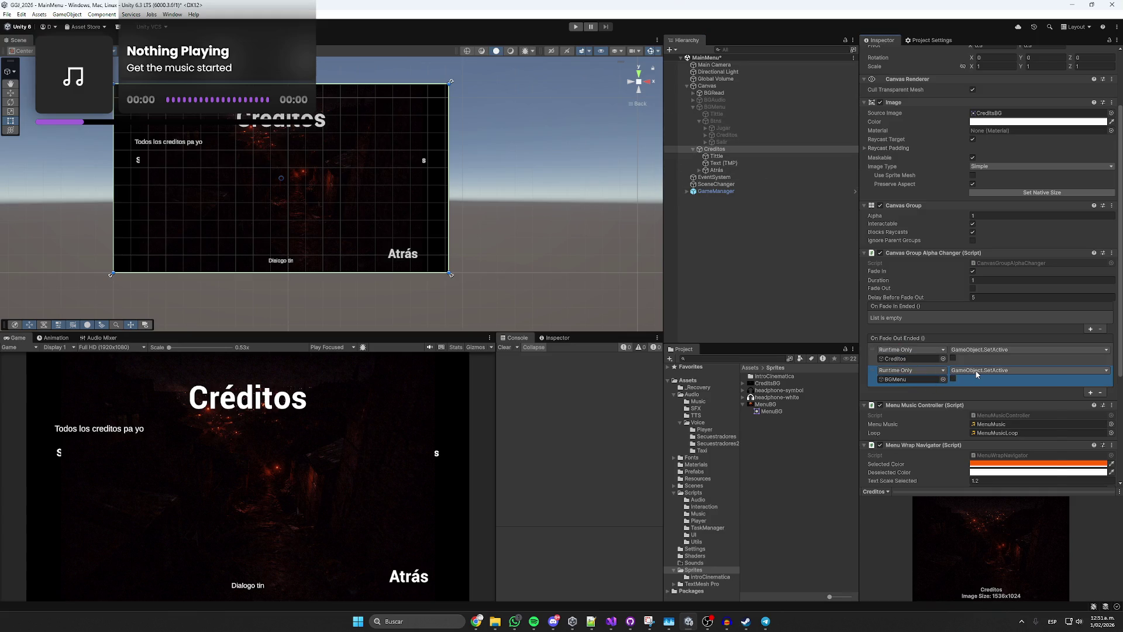
pyautogui.rightClick(953, 381)
pyautogui.click(939, 395)
pyautogui.doubleClick(982, 264)
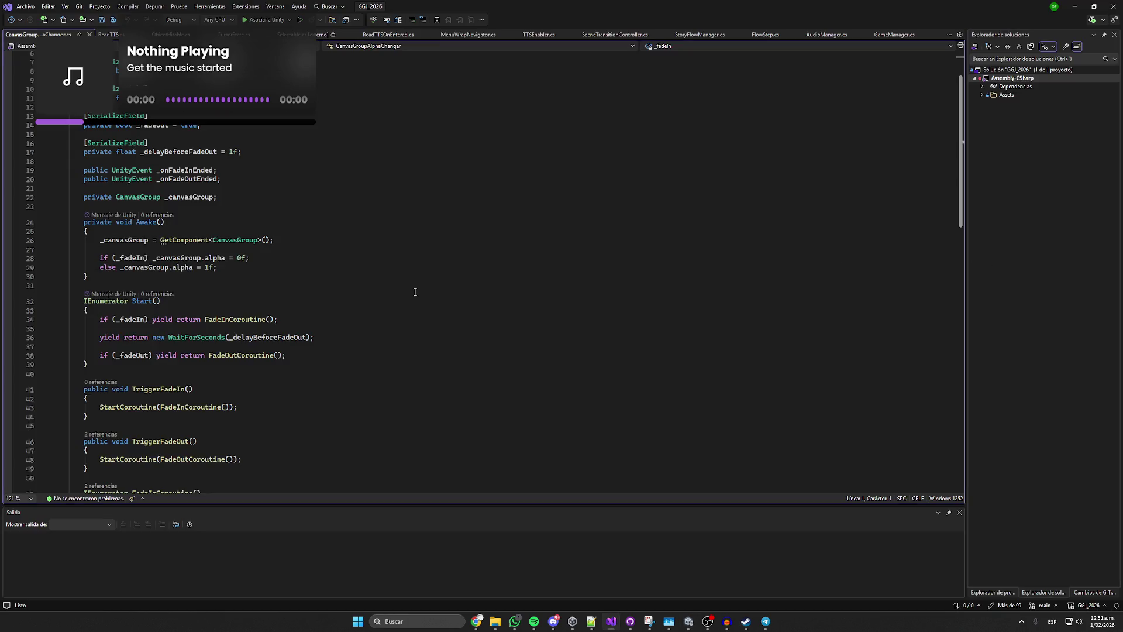
pyautogui.scroll(-2, 401, 286)
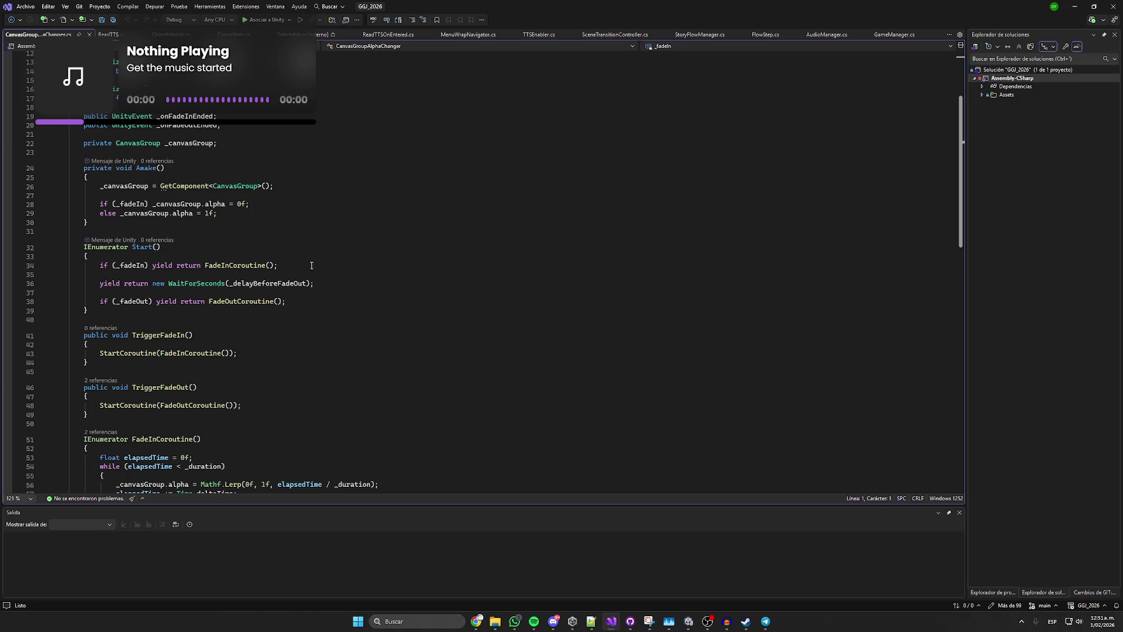
pyautogui.scroll(-1, 316, 268)
pyautogui.scroll(-3, 310, 234)
pyautogui.scroll(3, 302, 204)
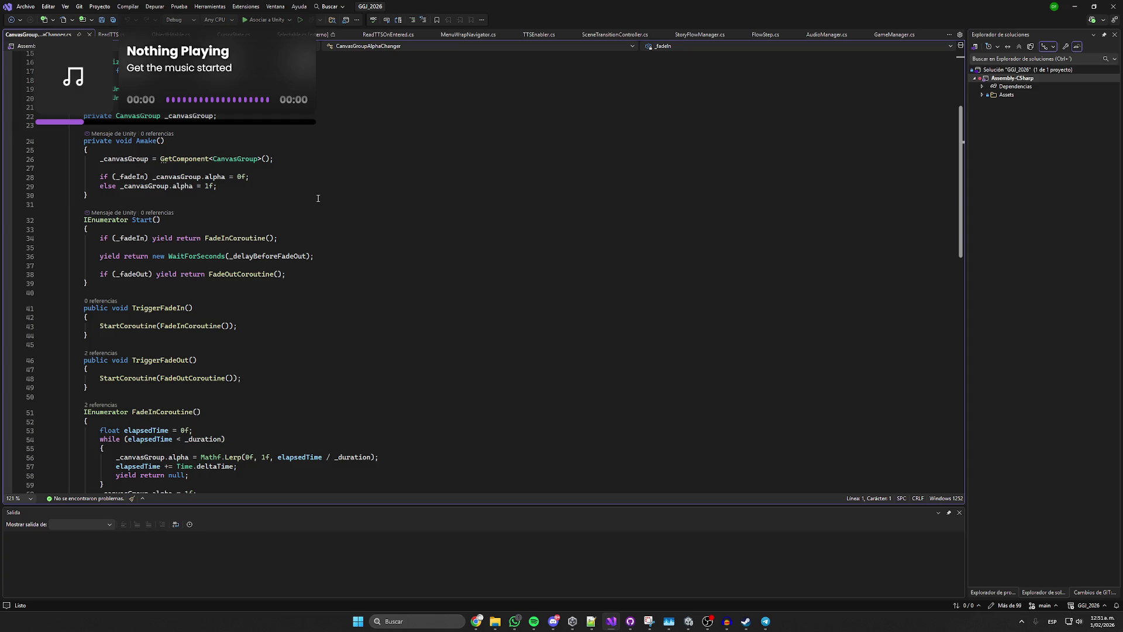
pyautogui.click(246, 196)
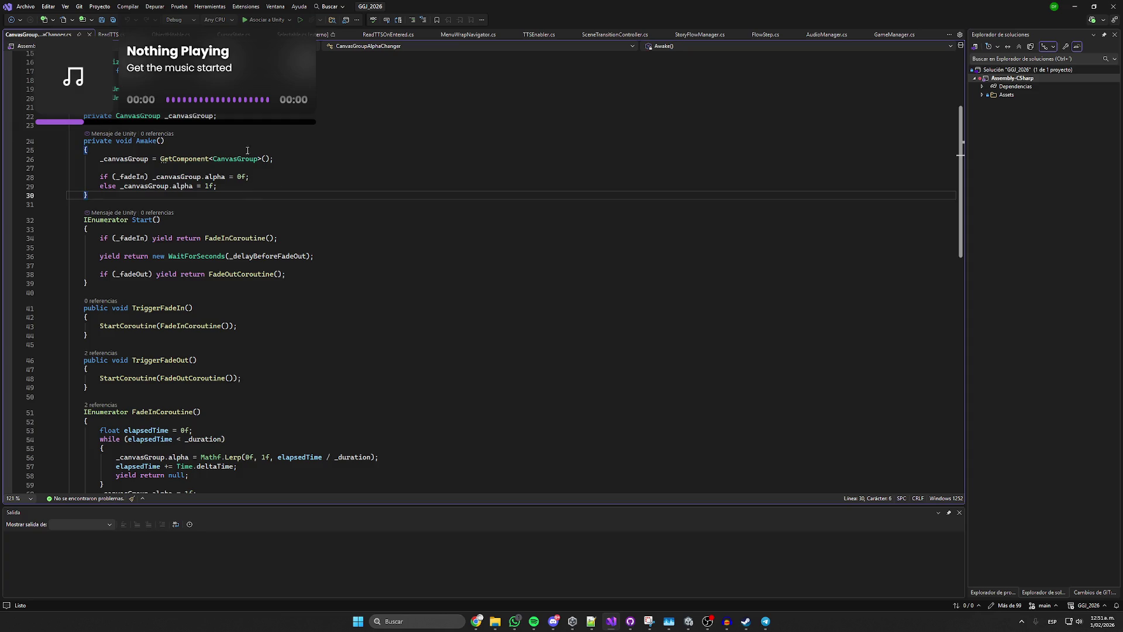
pyautogui.scroll(-7, 242, 117)
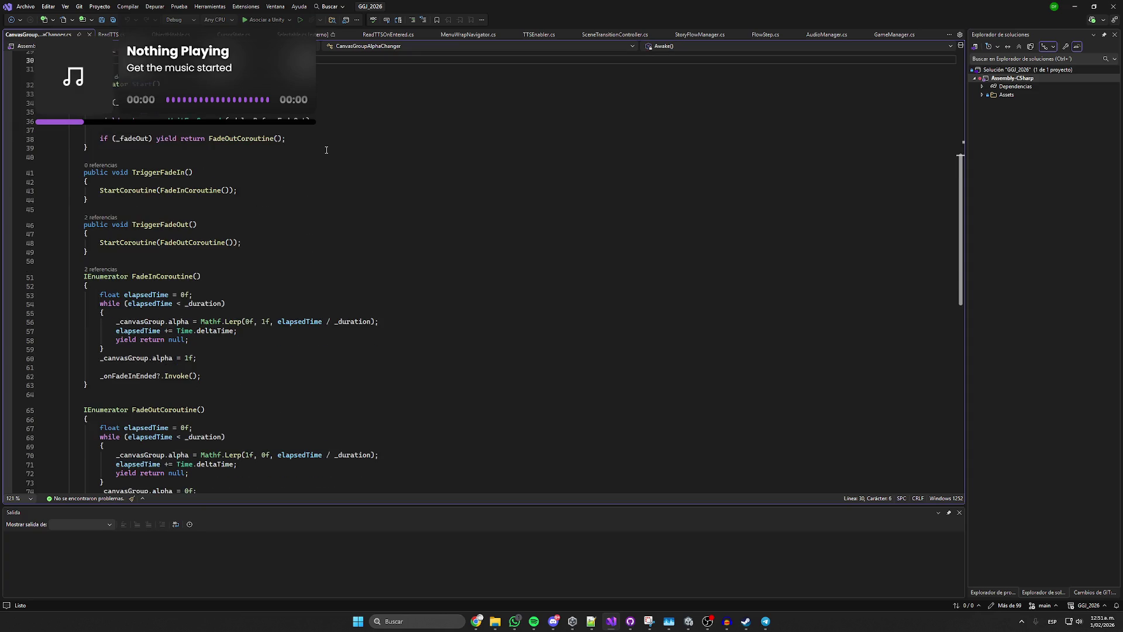
pyautogui.scroll(3, 328, 149)
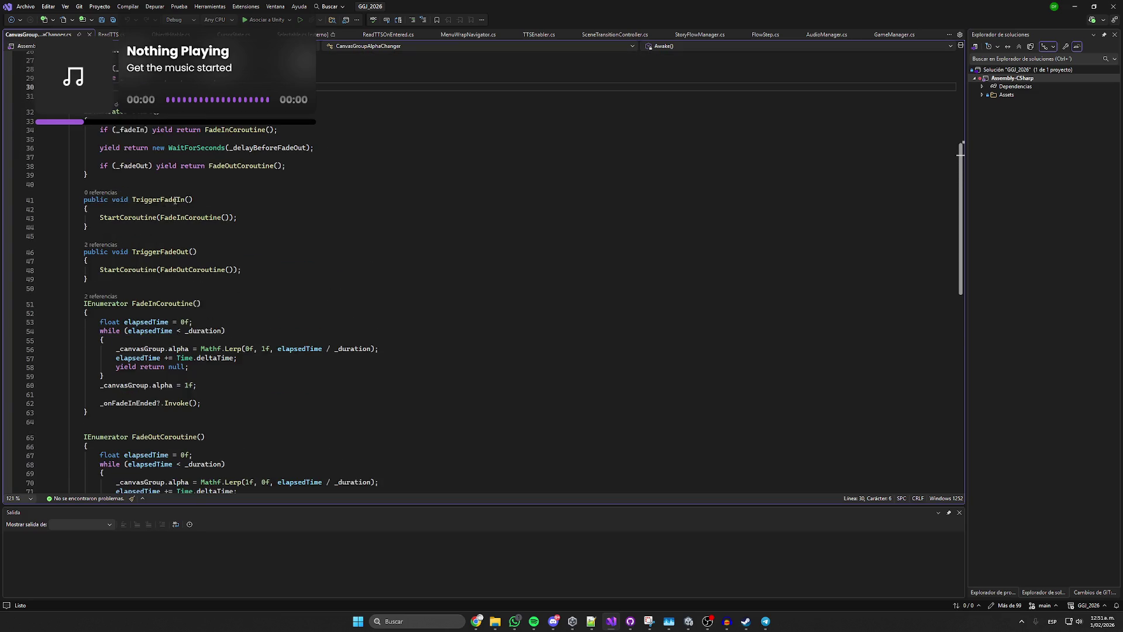
pyautogui.click(1076, 7)
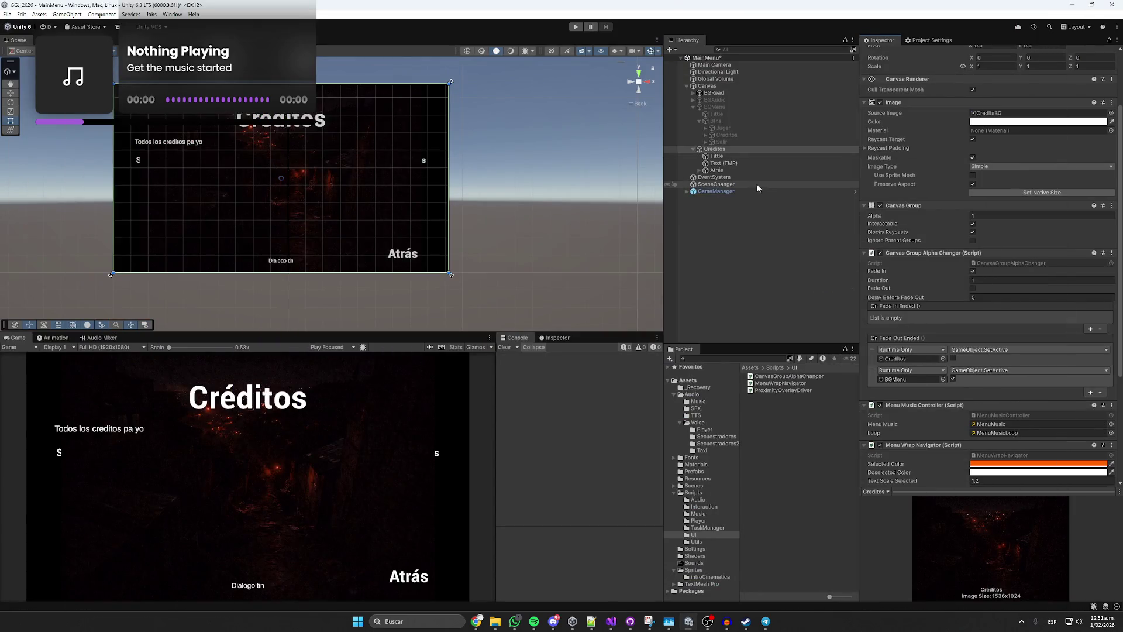
pyautogui.click(1090, 392)
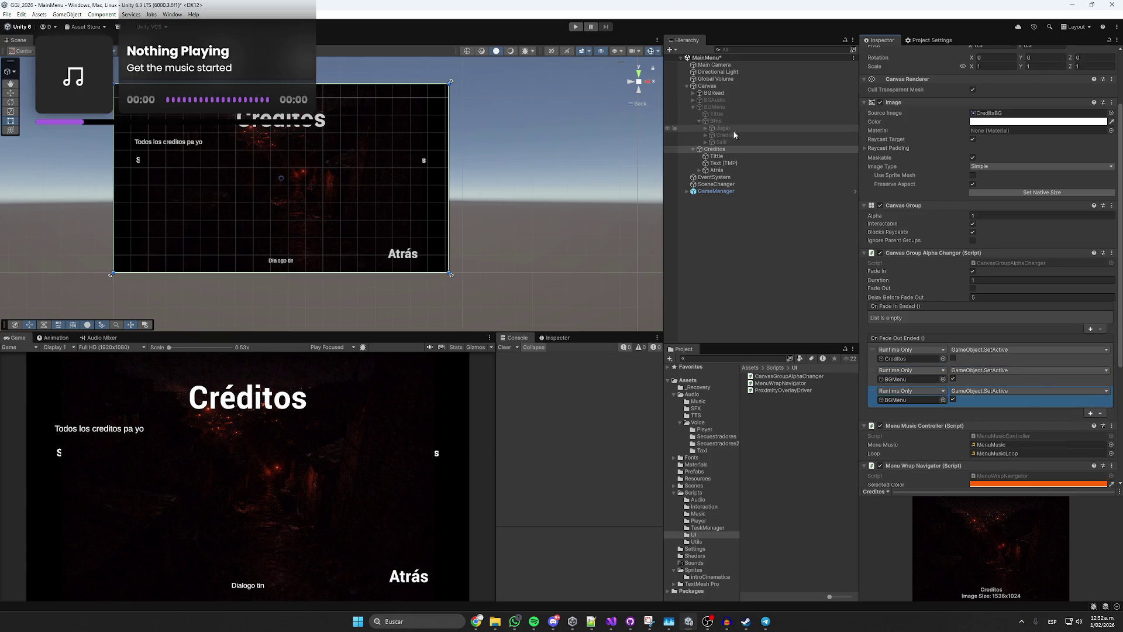
# Make Creditos' third On Fade Out Ended action call CanvasGroupAlphaChanger.TriggerFadeIn on BGMenu.
pyautogui.click(988, 391)
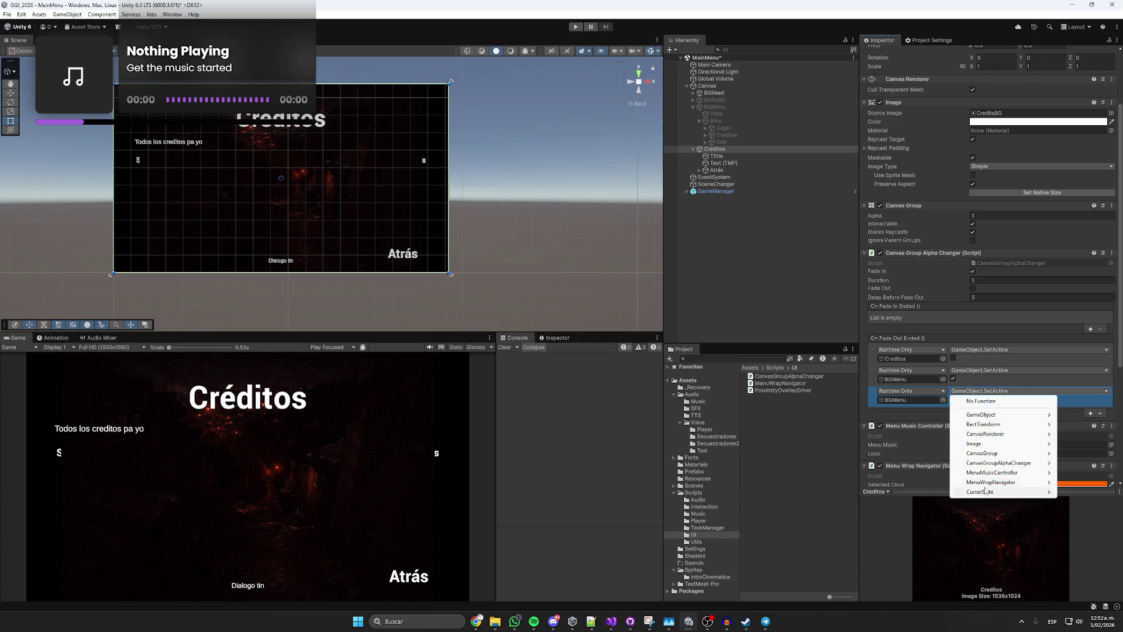
pyautogui.moveTo(987, 485)
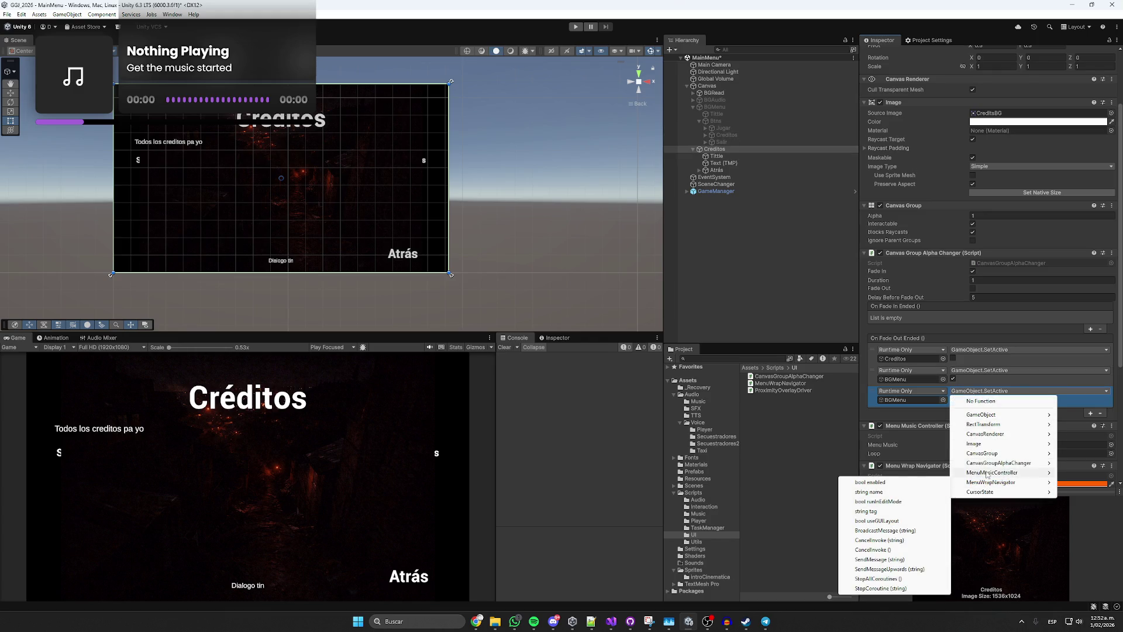
pyautogui.moveTo(990, 466)
pyautogui.click(873, 579)
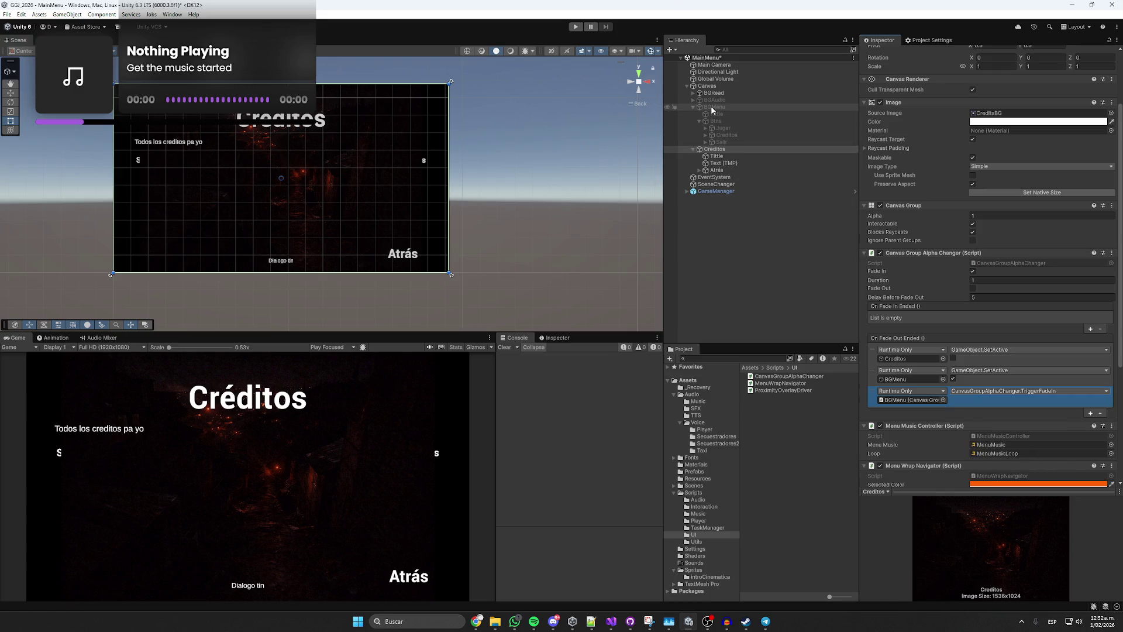
# Add a third On Fade Out Ended action on BGMenu calling TriggerFadeIn on Creditos.
pyautogui.click(725, 136)
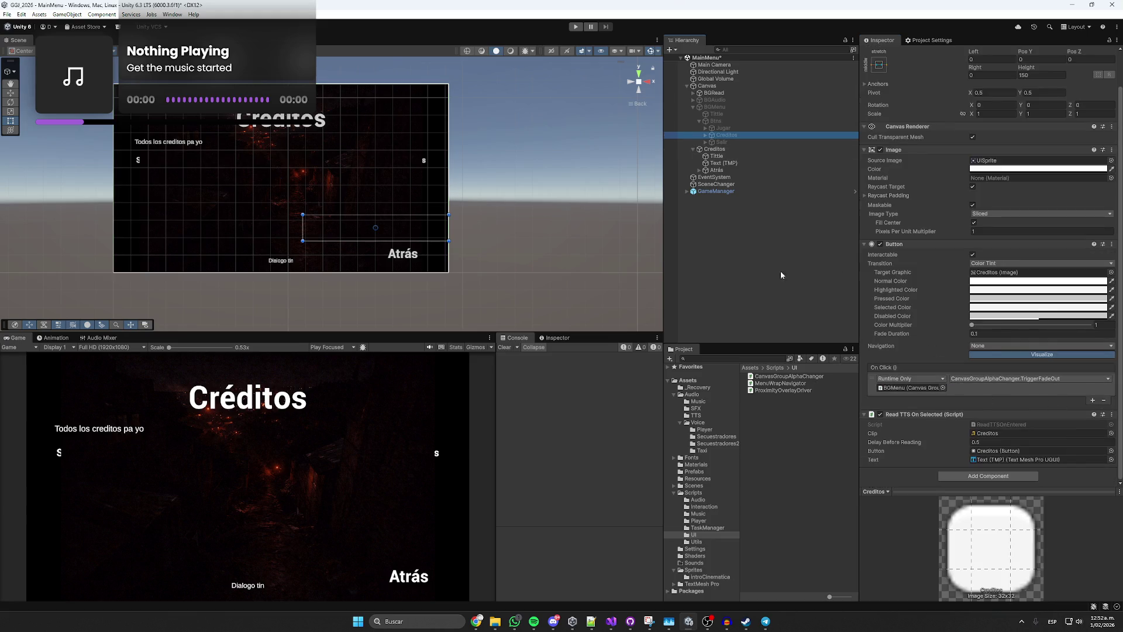
pyautogui.click(715, 107)
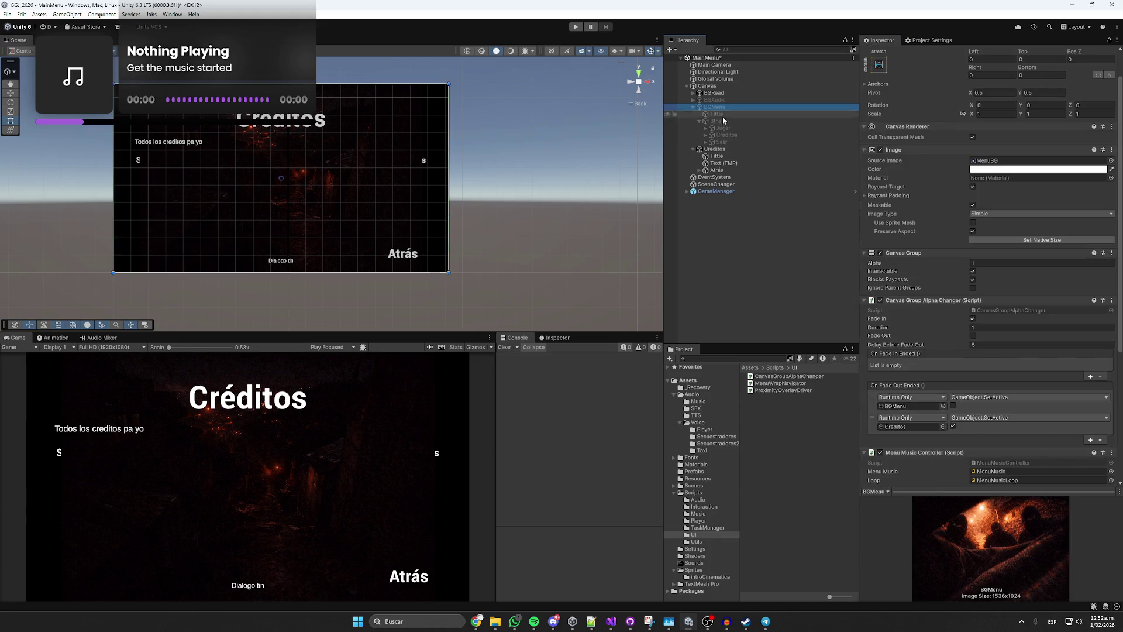
pyautogui.click(1092, 440)
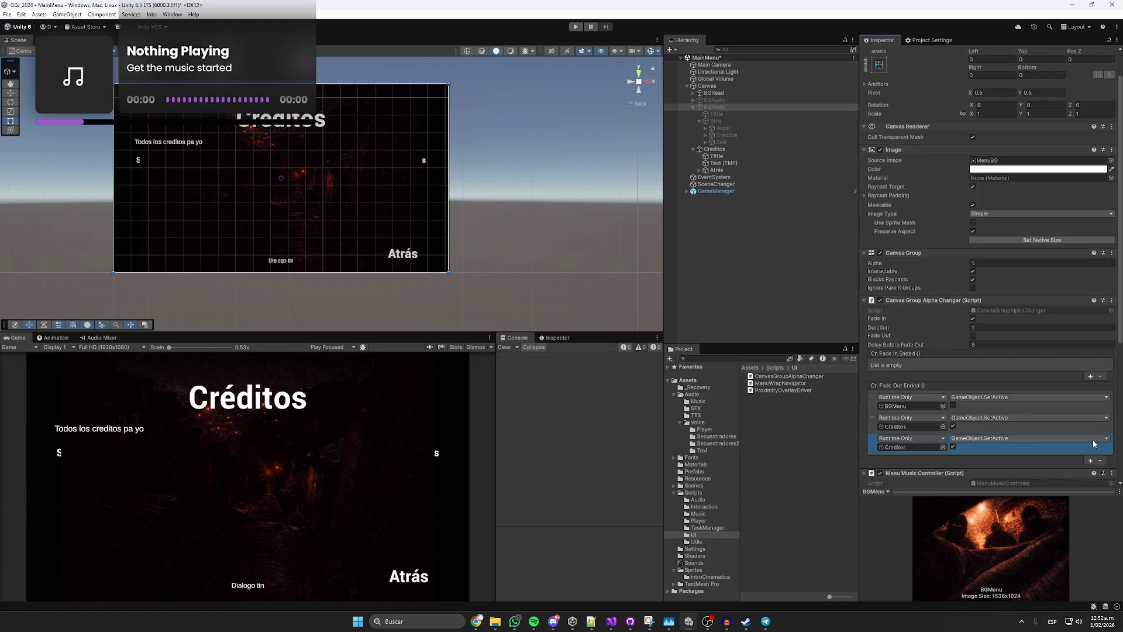
pyautogui.click(962, 439)
pyautogui.moveTo(983, 511)
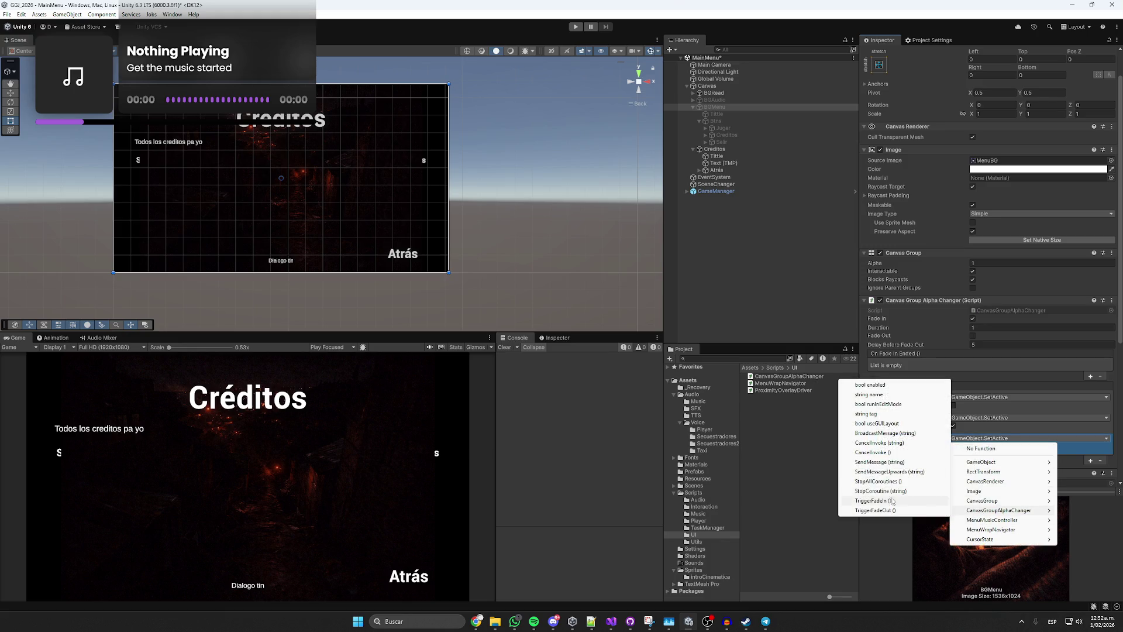
pyautogui.click(877, 502)
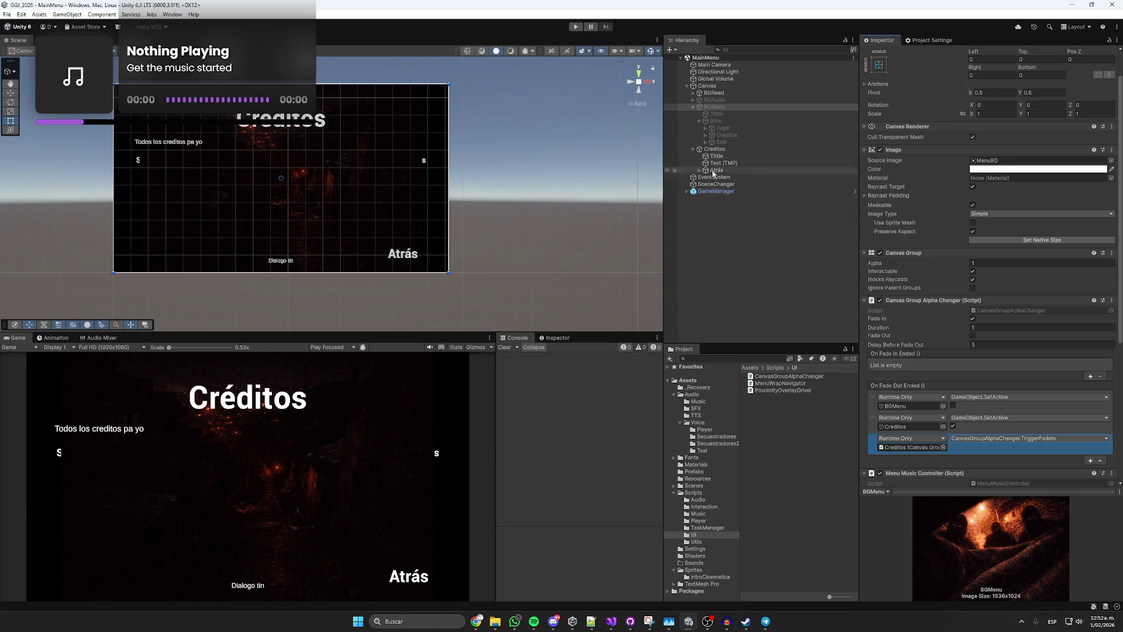
pyautogui.click(718, 151)
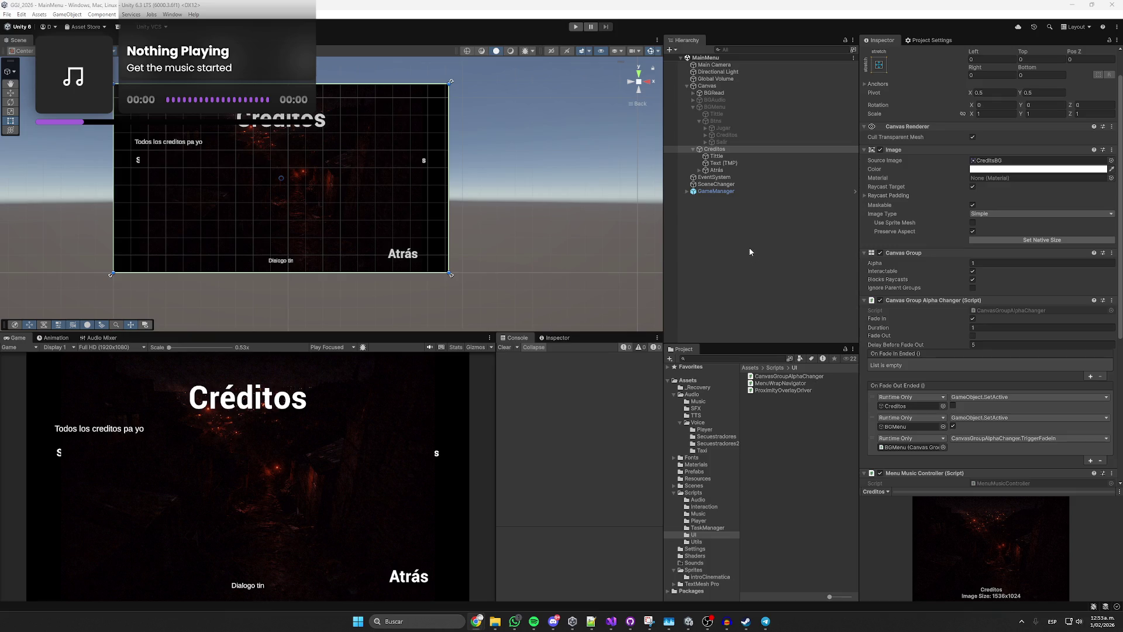
# Play-test the game: clear the console error, choose Créditos with the arrow keys, then stop.
pyautogui.click(720, 172)
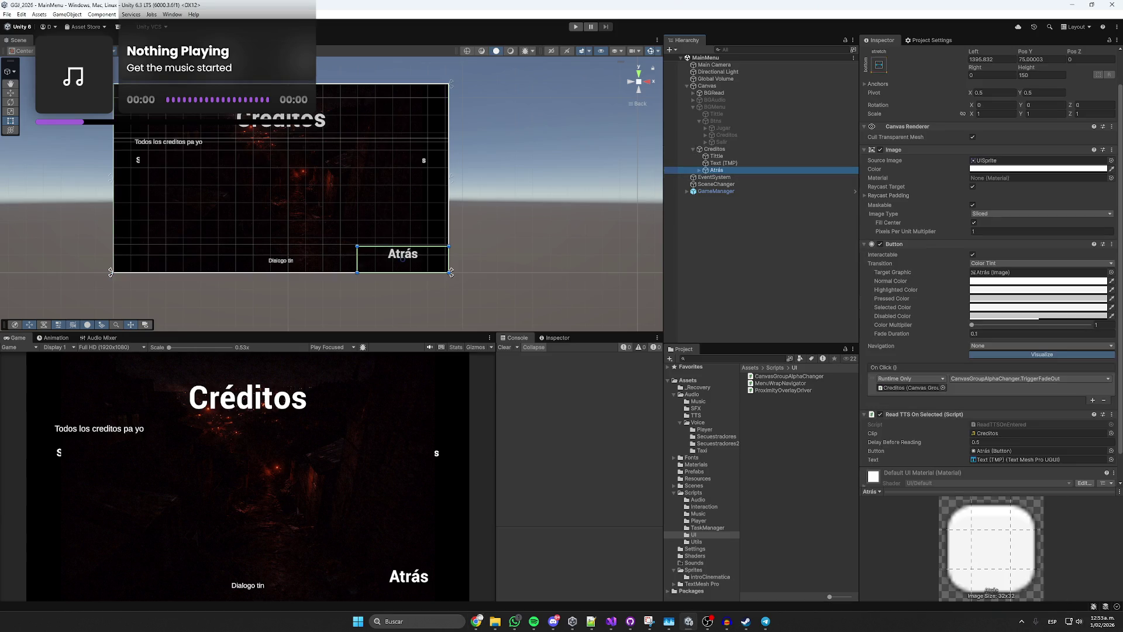
pyautogui.click(729, 148)
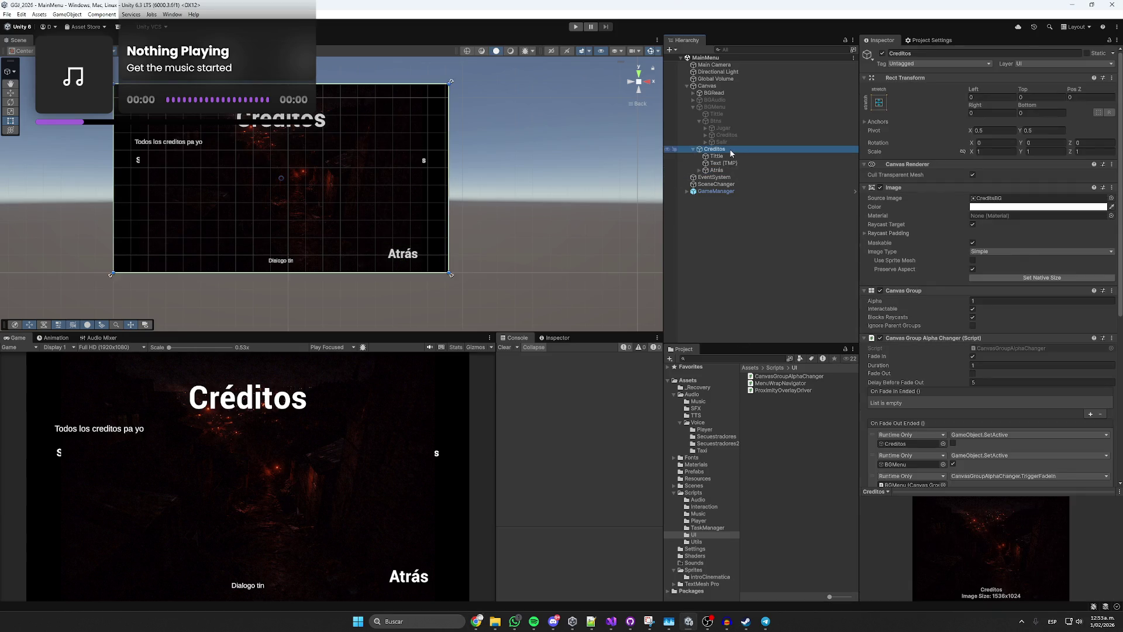
pyautogui.click(692, 108)
pyautogui.click(575, 27)
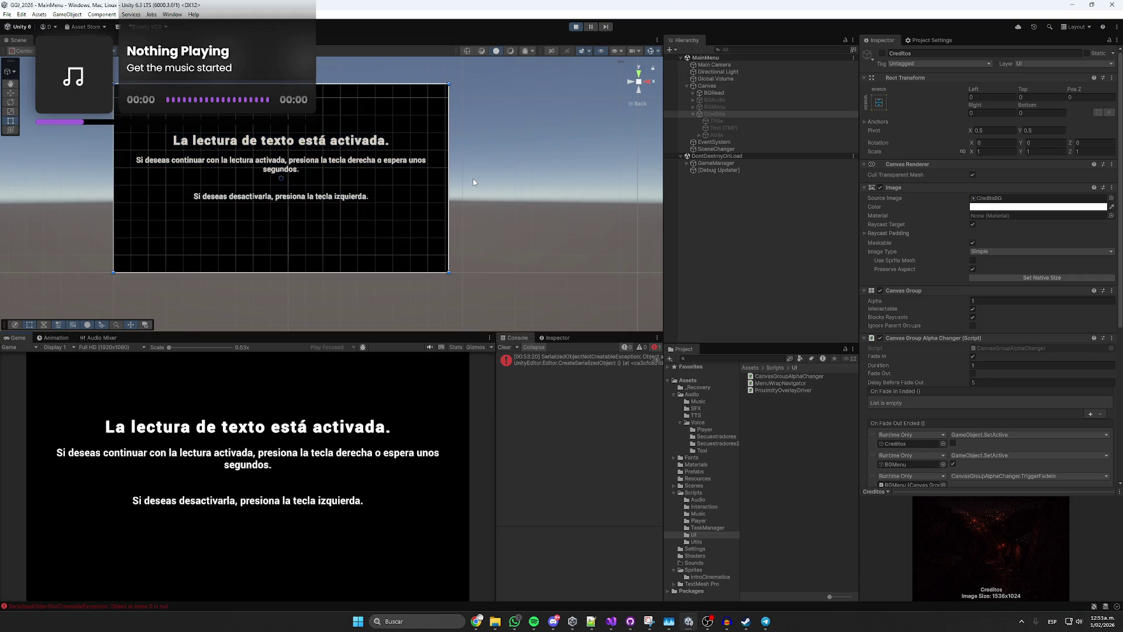
pyautogui.click(504, 347)
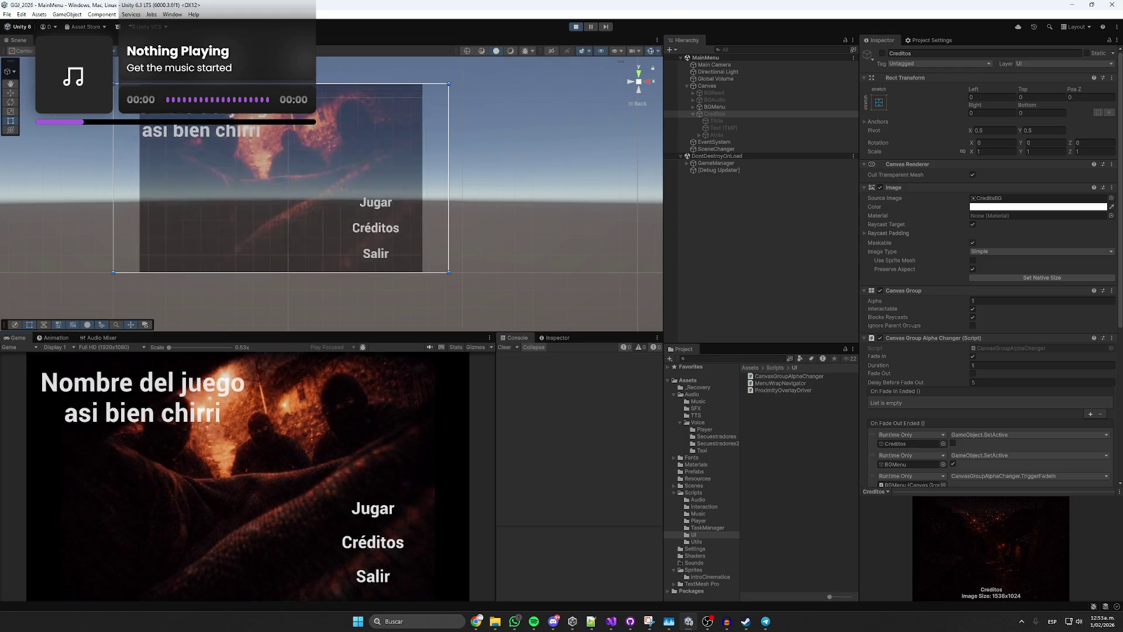
pyautogui.press('Down')
pyautogui.press('Down')
pyautogui.press('Up')
pyautogui.press('Return')
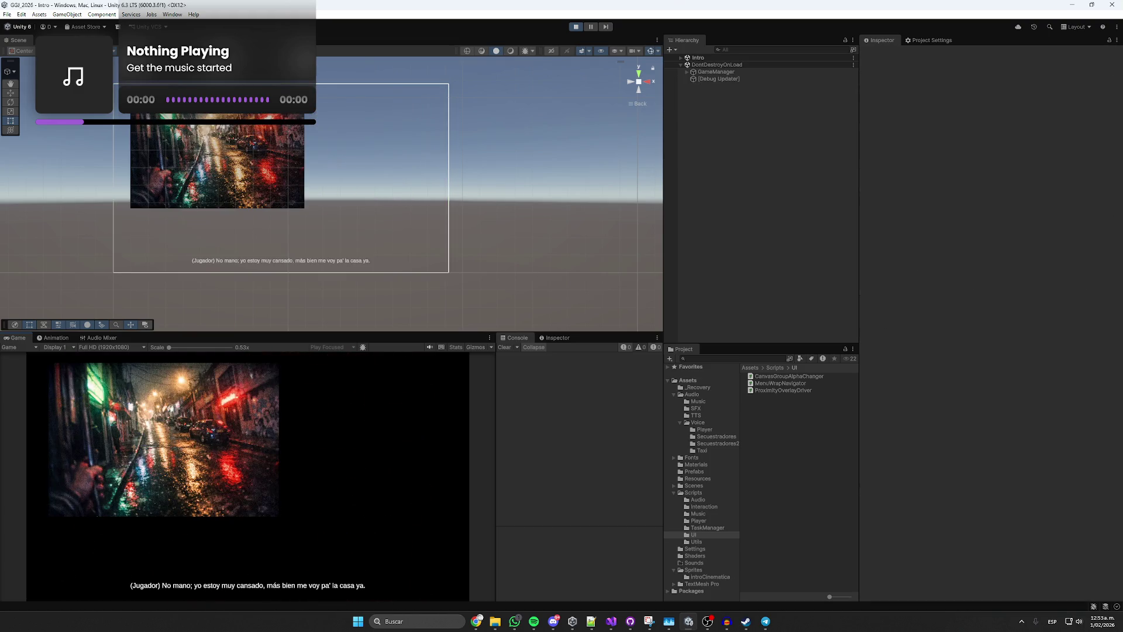
pyautogui.click(575, 27)
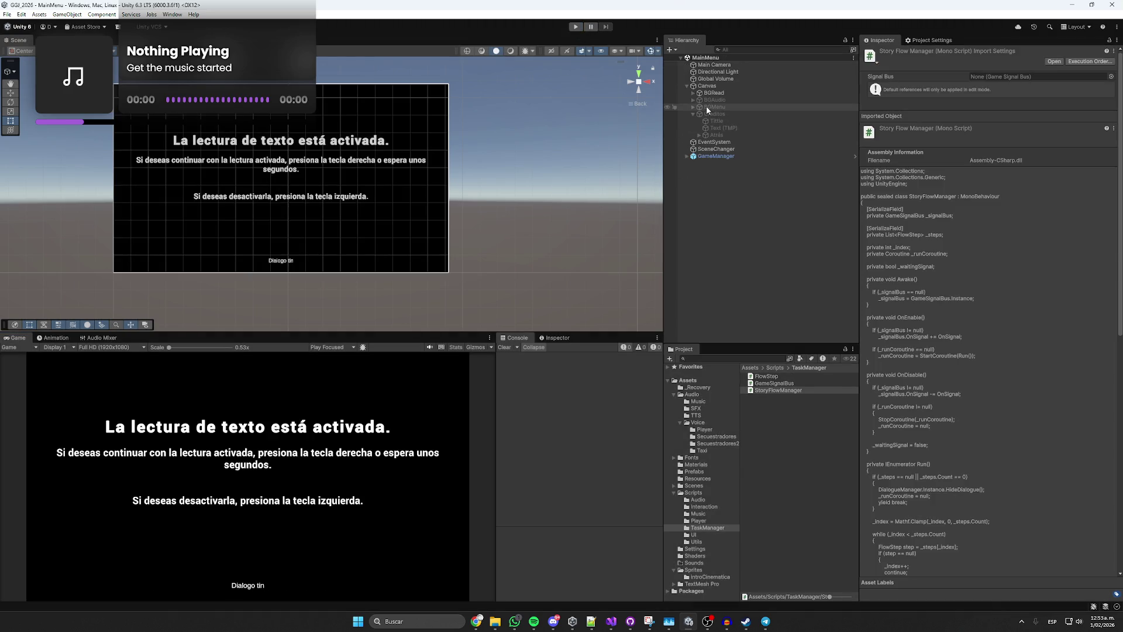
# Check the click events of the Jugar, Créditos and Salir buttons under BGMenu.
pyautogui.click(708, 108)
pyautogui.click(694, 107)
pyautogui.click(727, 134)
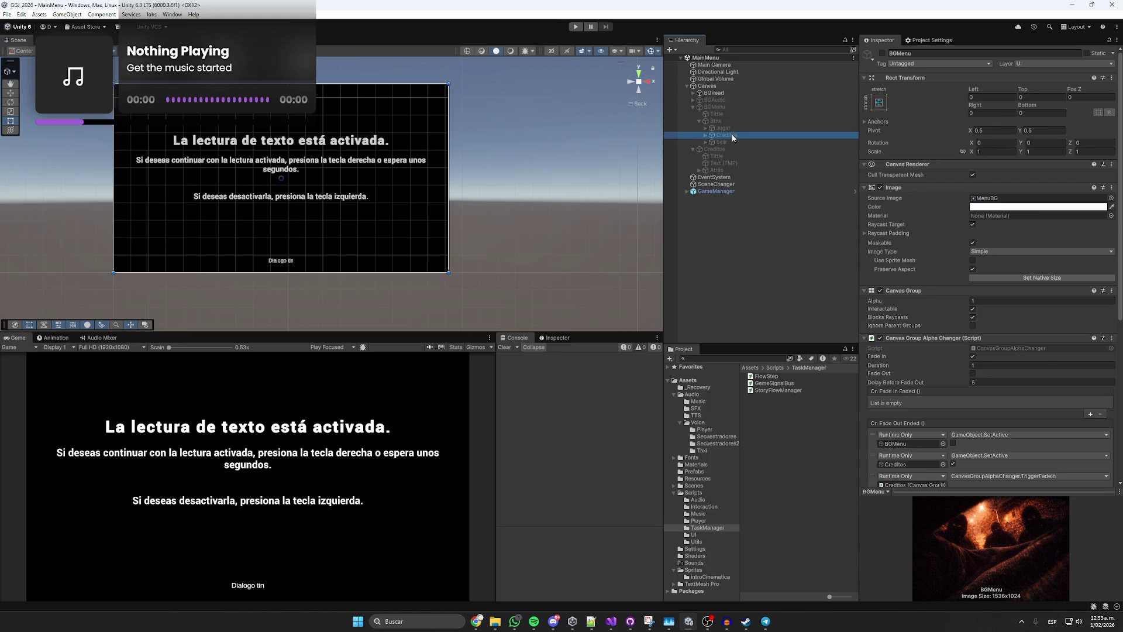
pyautogui.scroll(-2, 903, 286)
pyautogui.click(933, 389)
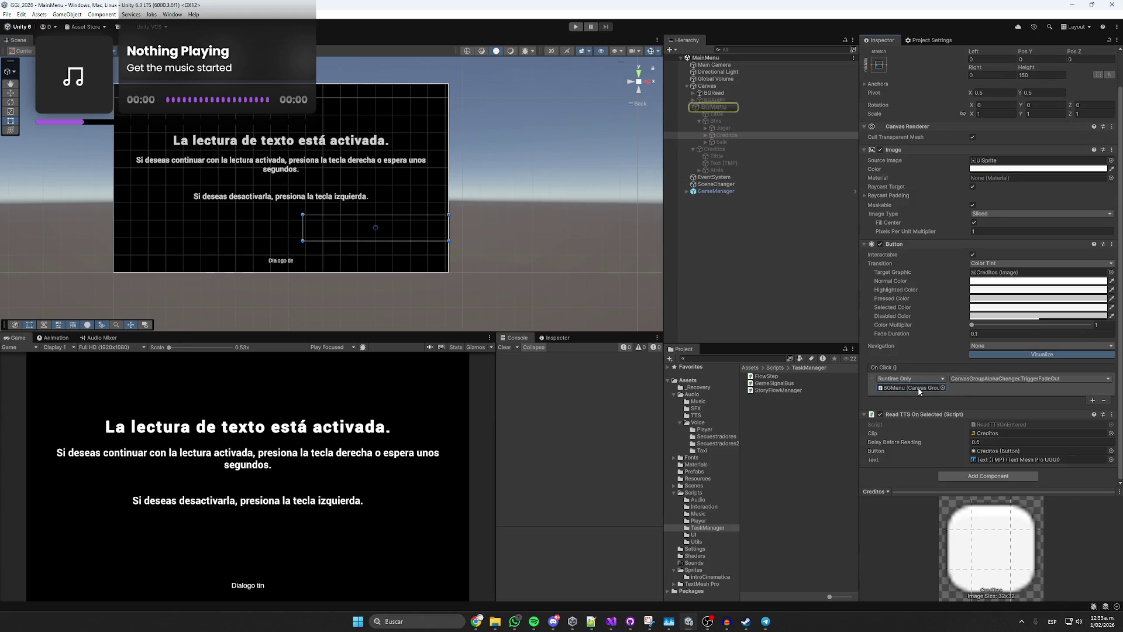
pyautogui.click(732, 127)
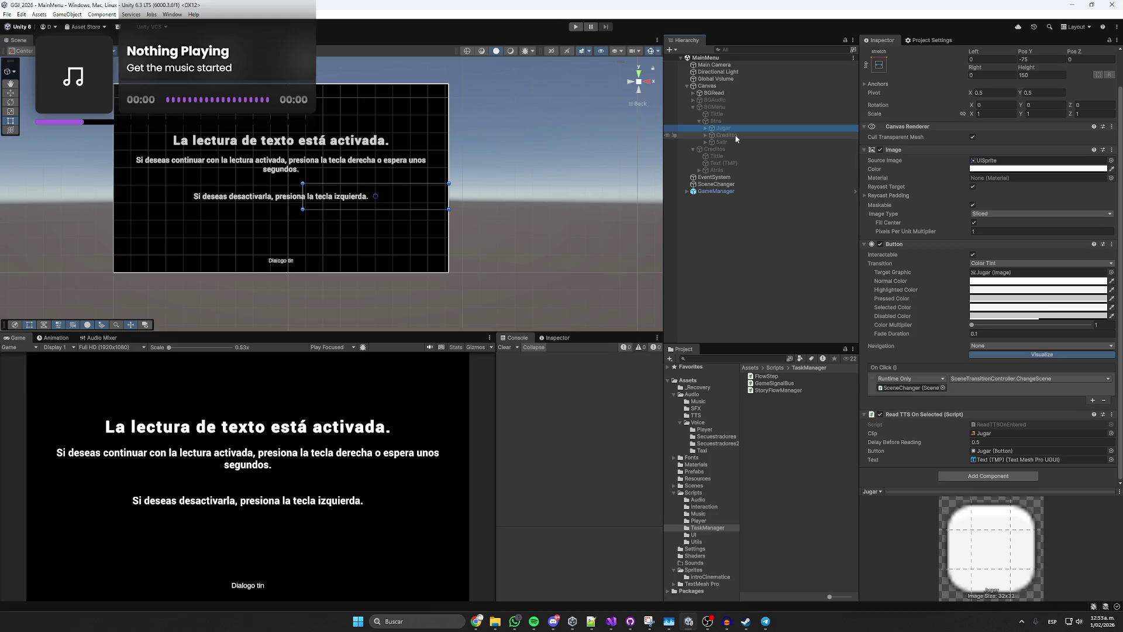
pyautogui.click(736, 136)
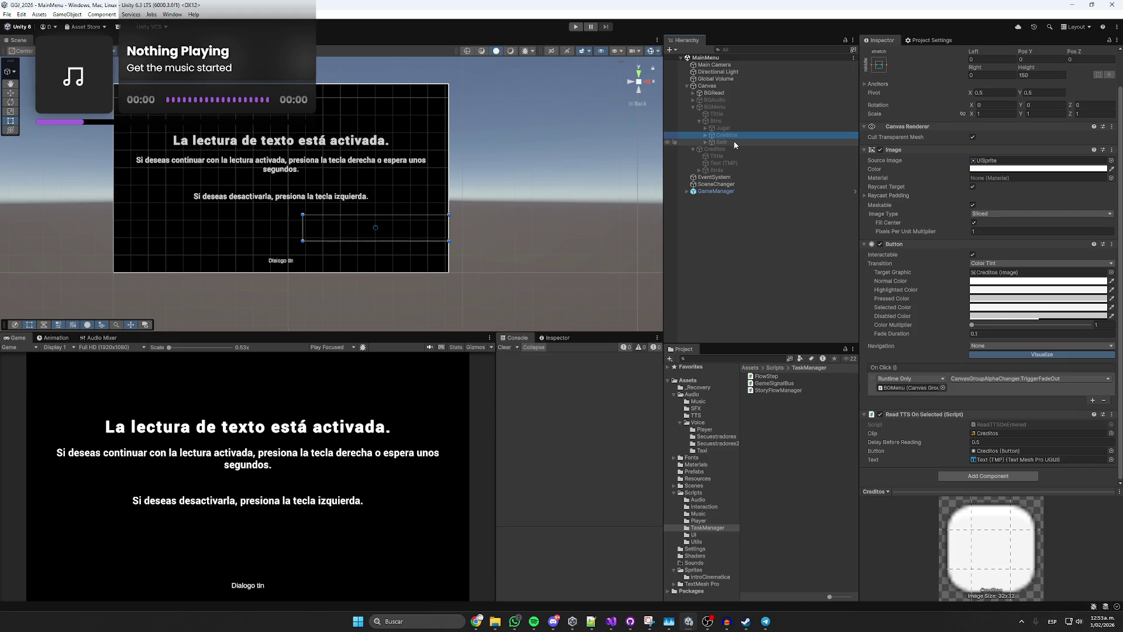
pyautogui.click(734, 141)
pyautogui.click(735, 136)
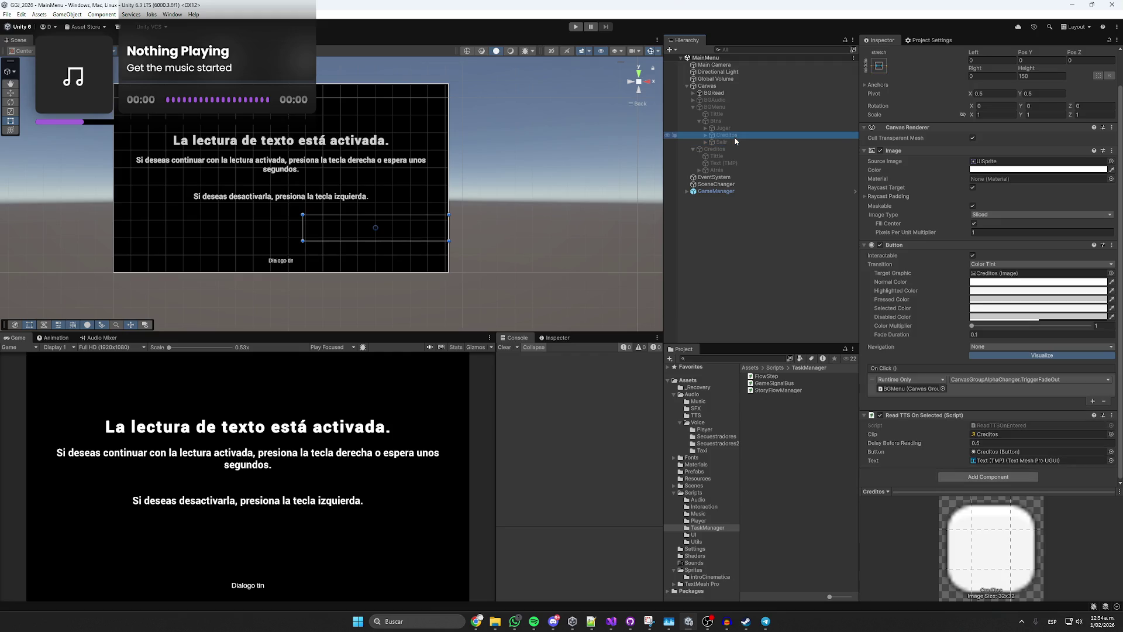
# Play-test choosing Créditos to watch the menu fade out, then stop play mode.
pyautogui.click(577, 27)
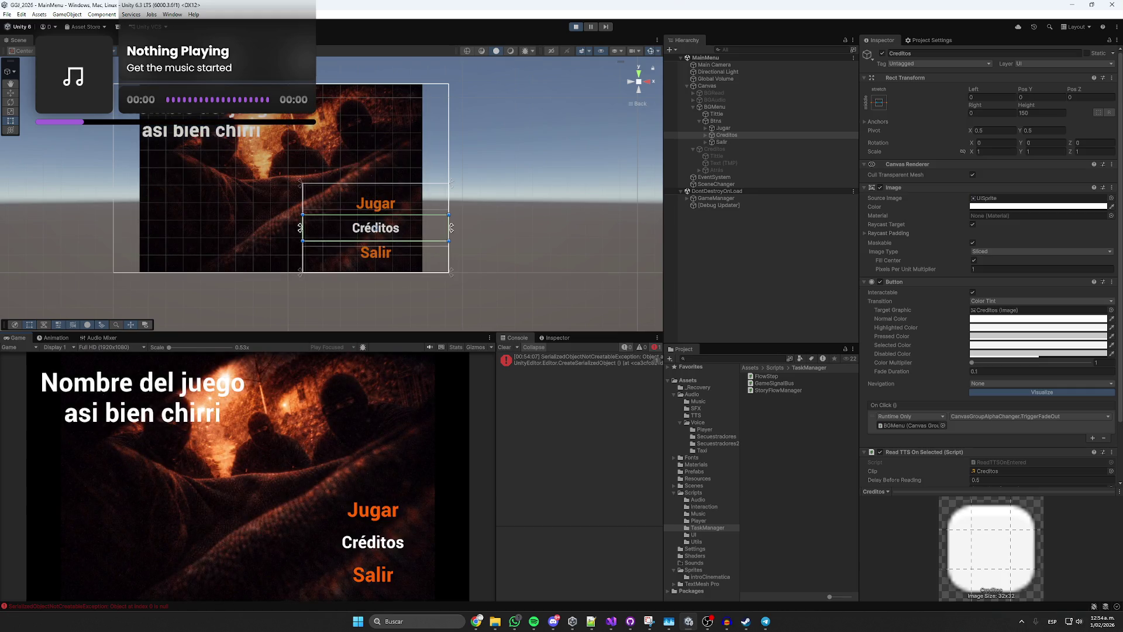
pyautogui.press('Down')
pyautogui.press('Return')
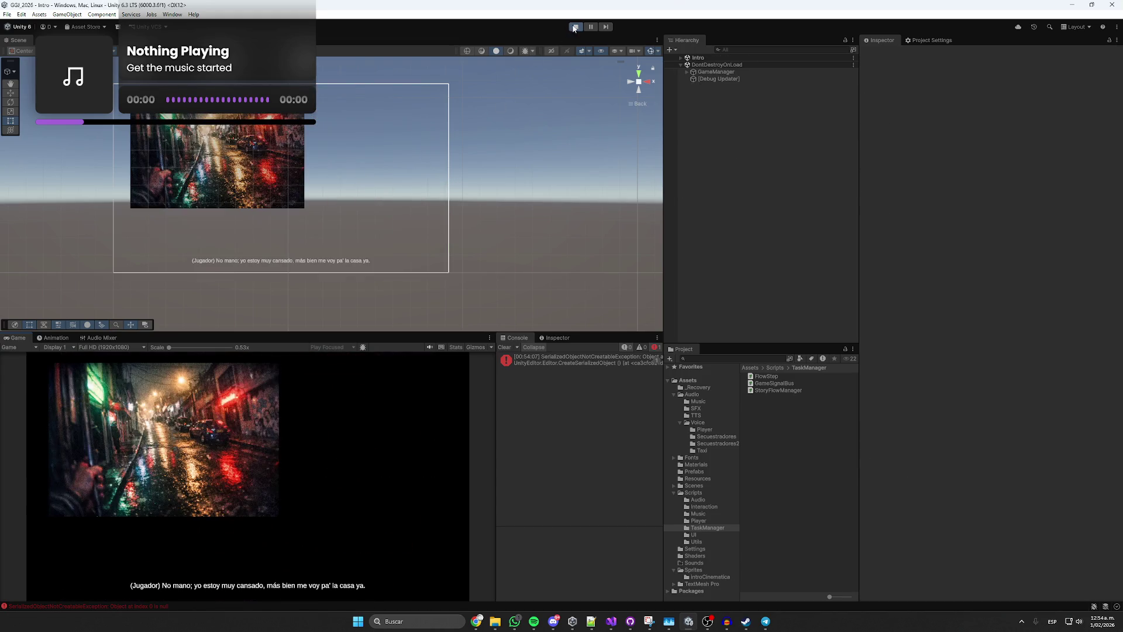
pyautogui.hotkey('ctrl', 'p')
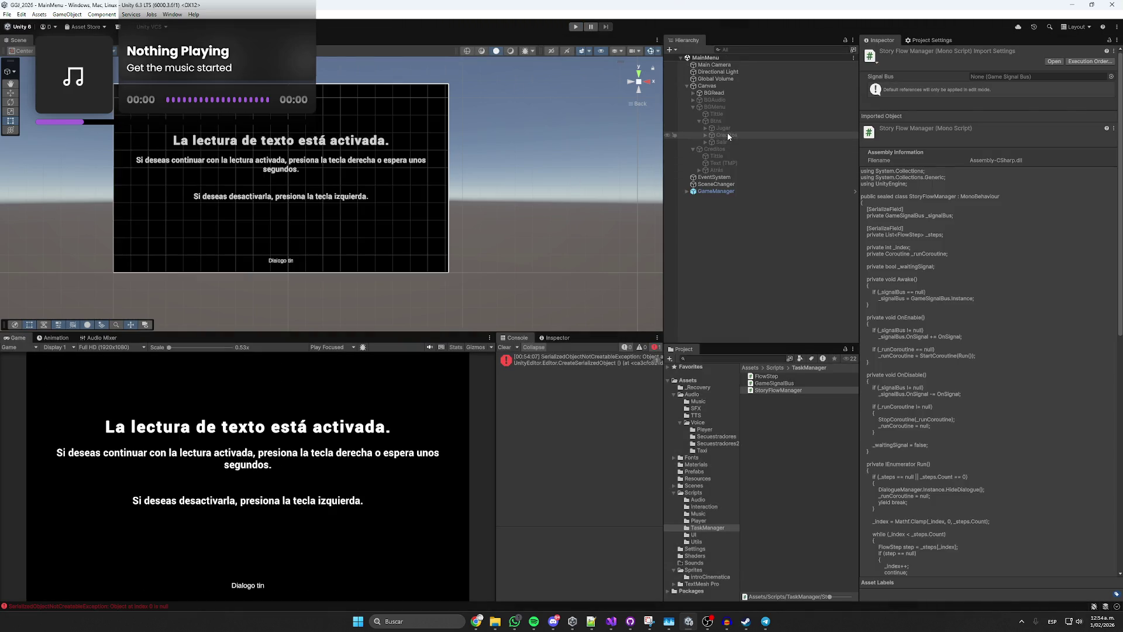
# Review Jugar's ReadTTSOnEntered script in the code editor, then close Visual Studio.
pyautogui.click(728, 133)
pyautogui.scroll(-2, 927, 289)
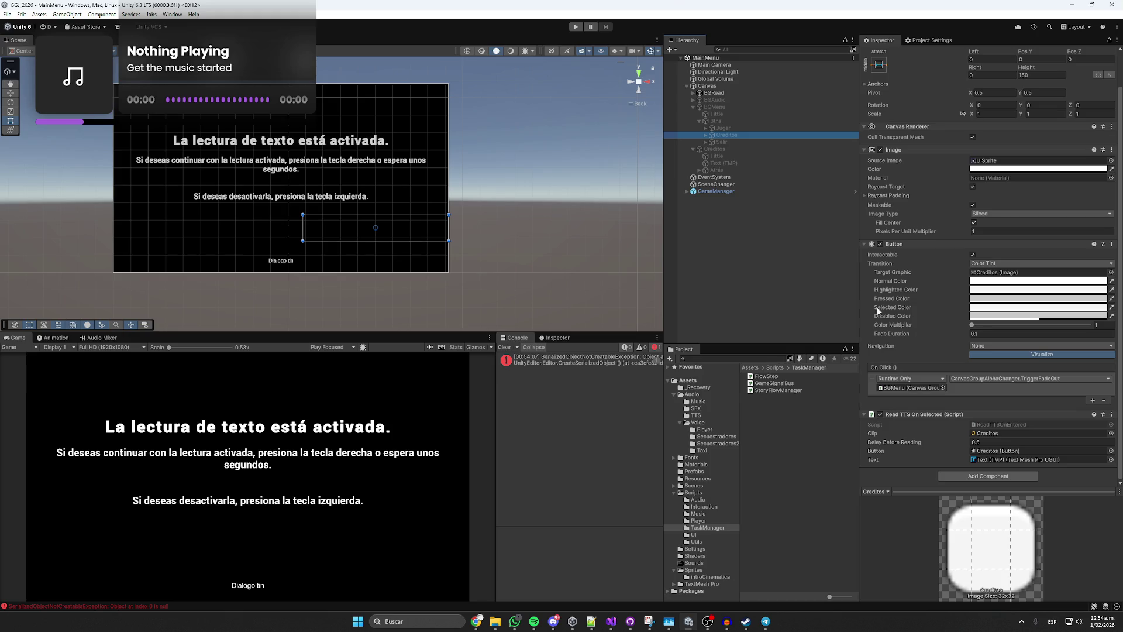
pyautogui.click(725, 129)
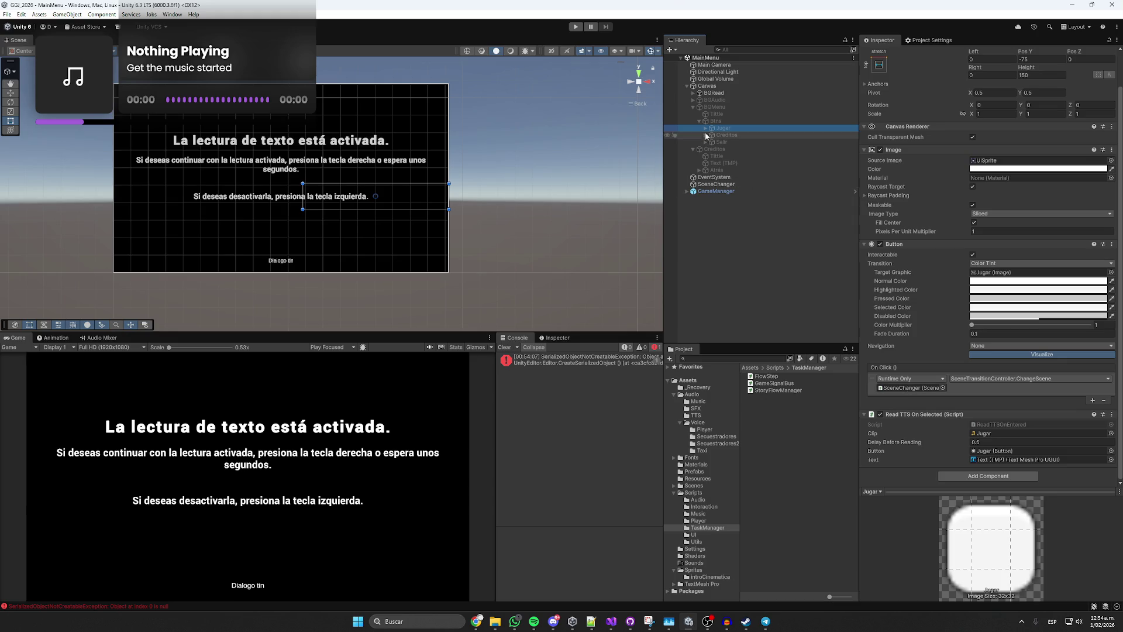
pyautogui.click(754, 121)
pyautogui.click(755, 128)
pyautogui.scroll(-2, 991, 428)
pyautogui.doubleClick(992, 426)
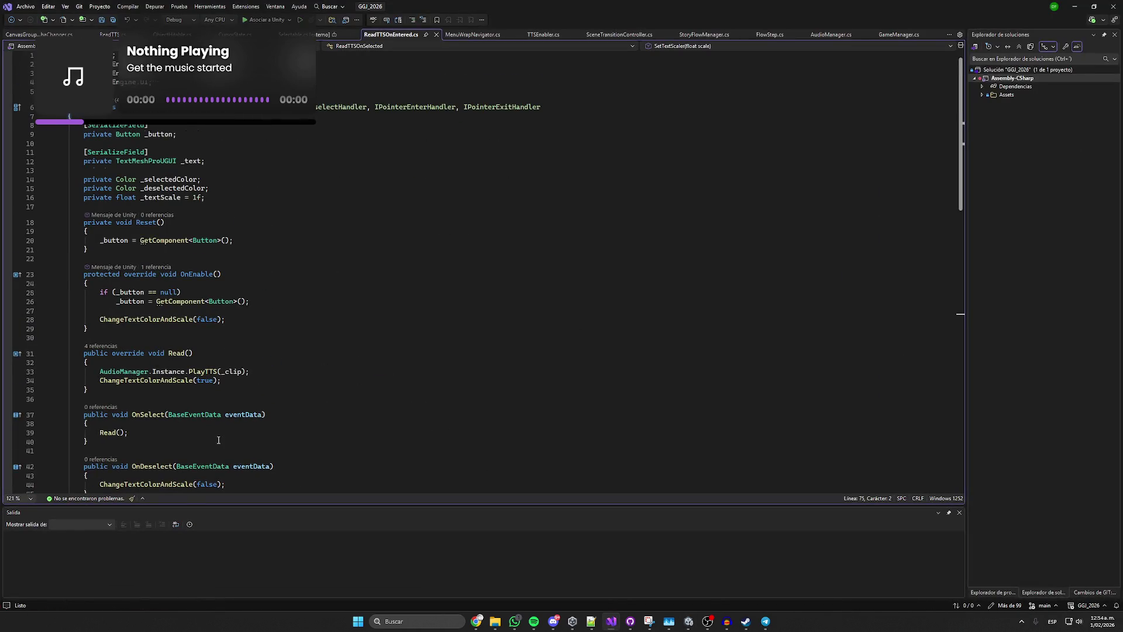
pyautogui.scroll(-1, 269, 405)
pyautogui.scroll(-3, 493, 377)
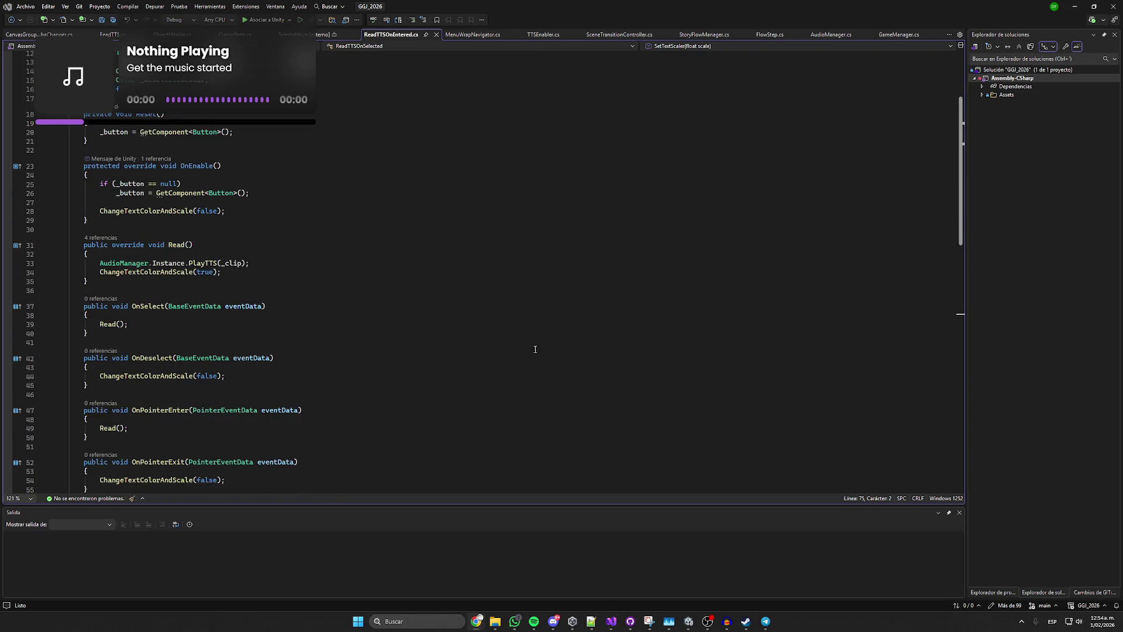
pyautogui.click(1113, 6)
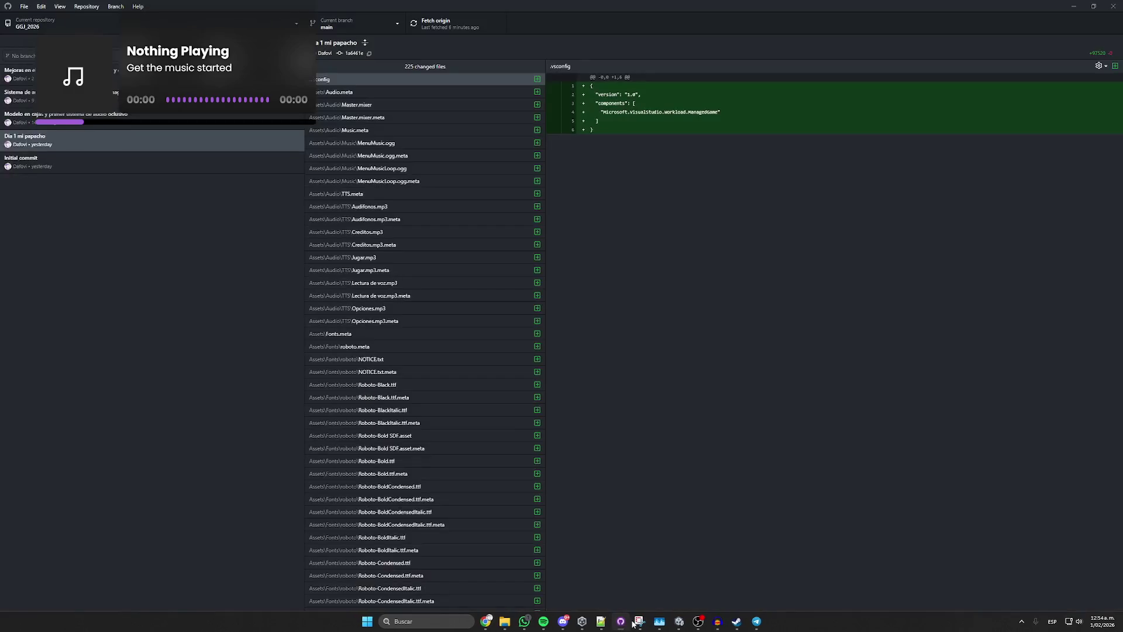
# Write a commit summary for the uncommitted changes, then bring the browser forward.
pyautogui.click(17, 41)
pyautogui.click(95, 529)
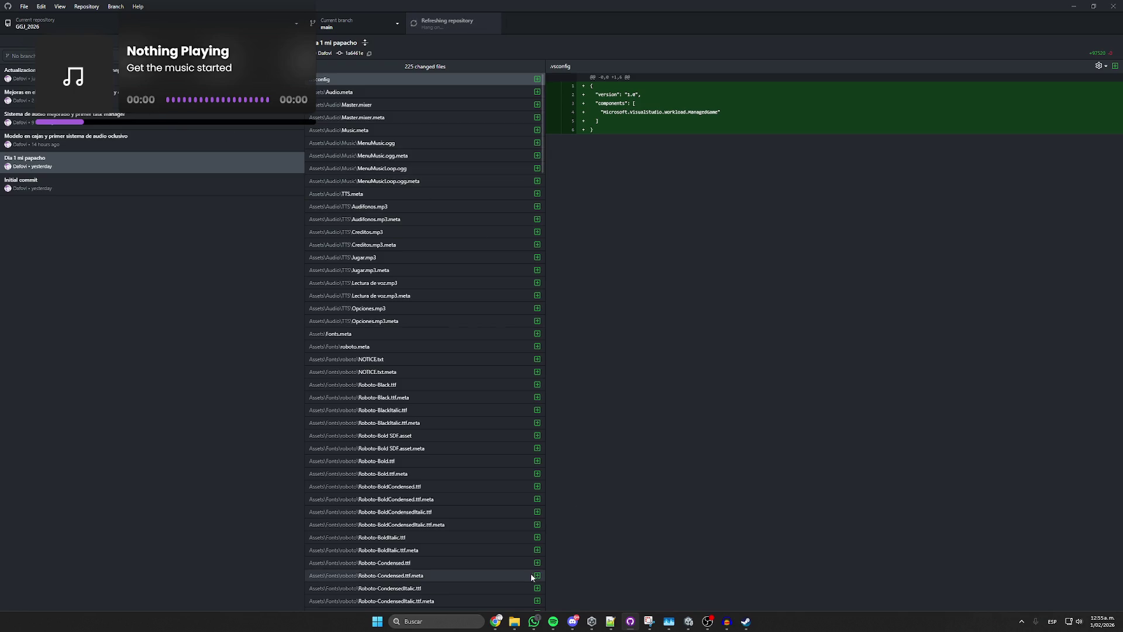
pyautogui.moveTo(493, 627)
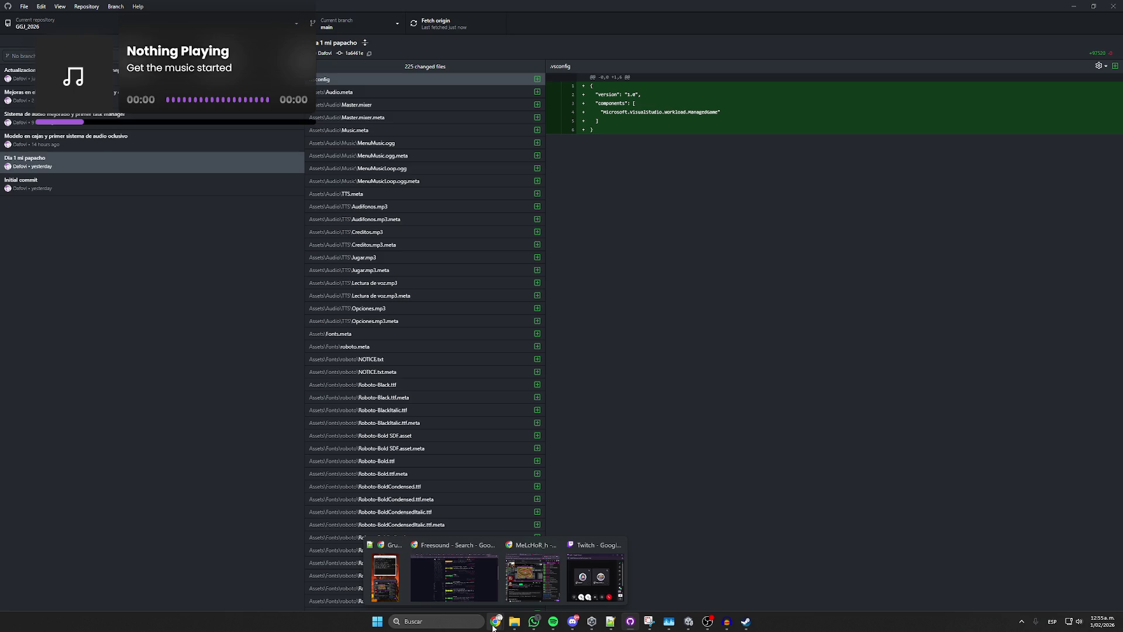
pyautogui.click(455, 570)
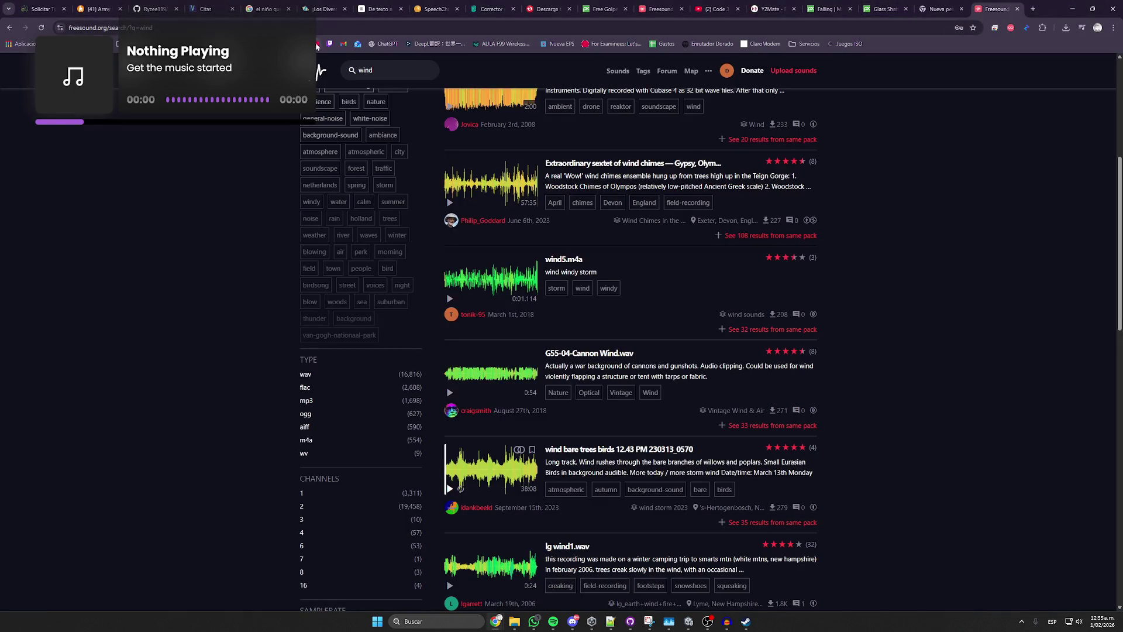
# Close the unused tabs: Corrector ortográfico, Convertio, Free Golpe, Freesound, Y2Mate and others.
pyautogui.click(330, 43)
pyautogui.click(485, 7)
pyautogui.middleClick(486, 3)
pyautogui.middleClick(485, 3)
pyautogui.middleClick(485, 3)
pyautogui.middleClick(486, 3)
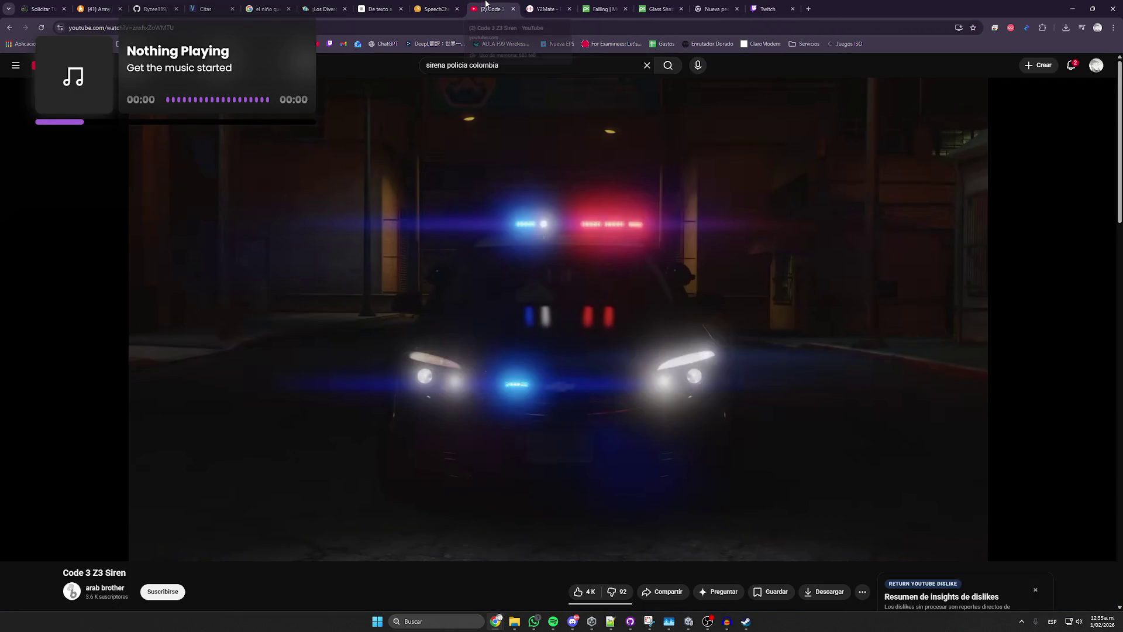
pyautogui.middleClick(486, 3)
pyautogui.middleClick(486, 3)
pyautogui.middleClick(486, 3)
pyautogui.middleClick(486, 3)
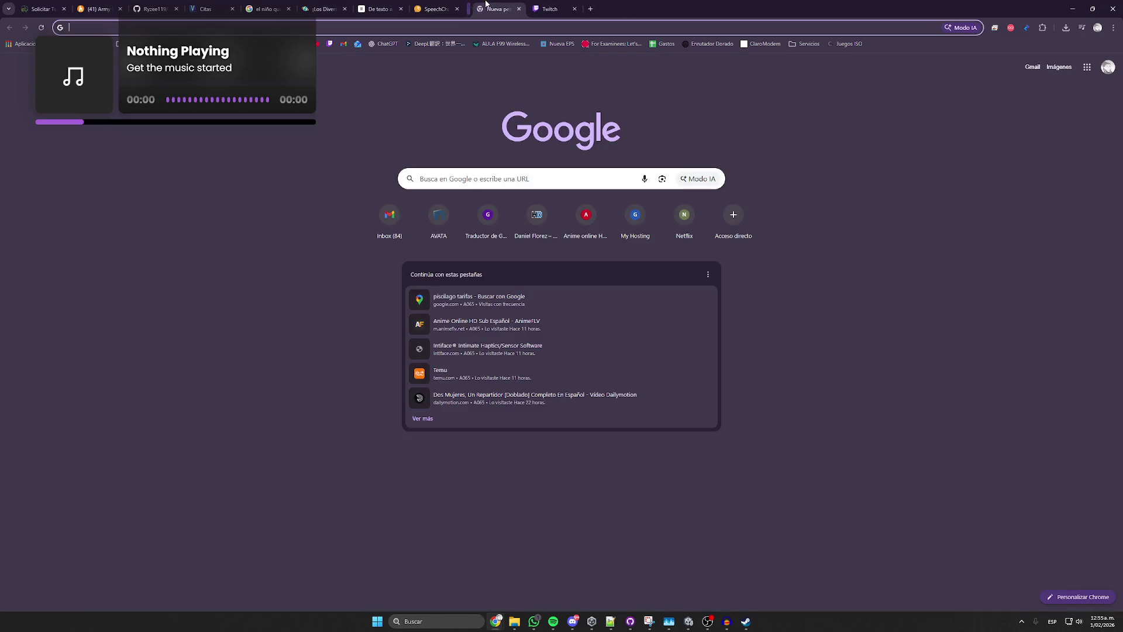
pyautogui.middleClick(485, 3)
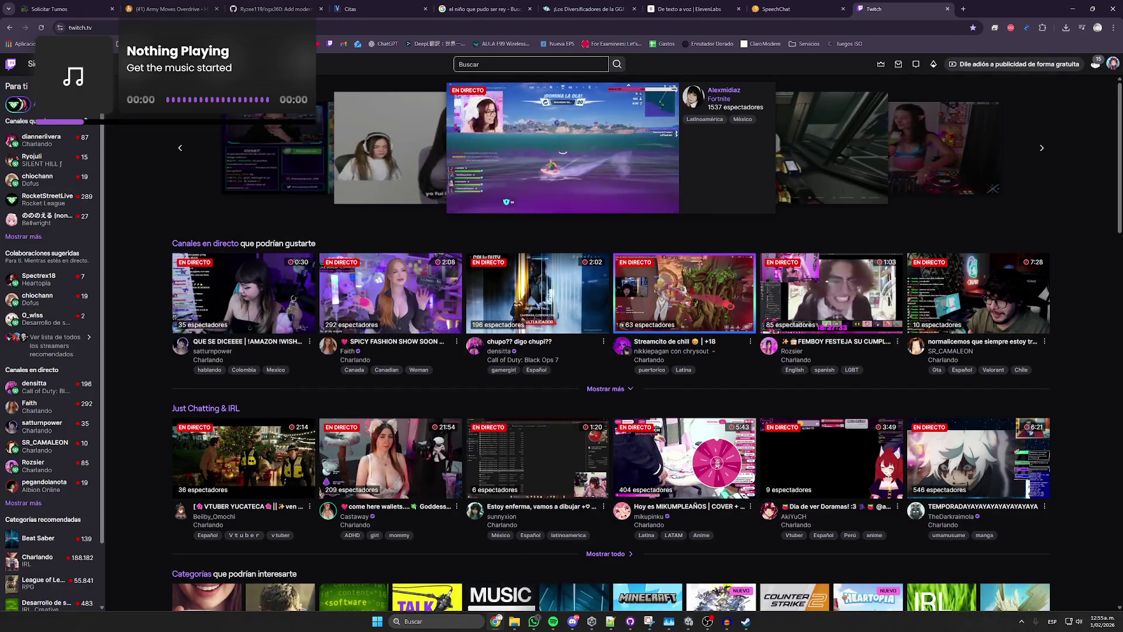
# Reopen the closed Canserbero video tab and move it one place right.
pyautogui.hotkey('ctrl', 'shift', 't')
pyautogui.moveTo(758, 3); pyautogui.dragTo(866, 7)
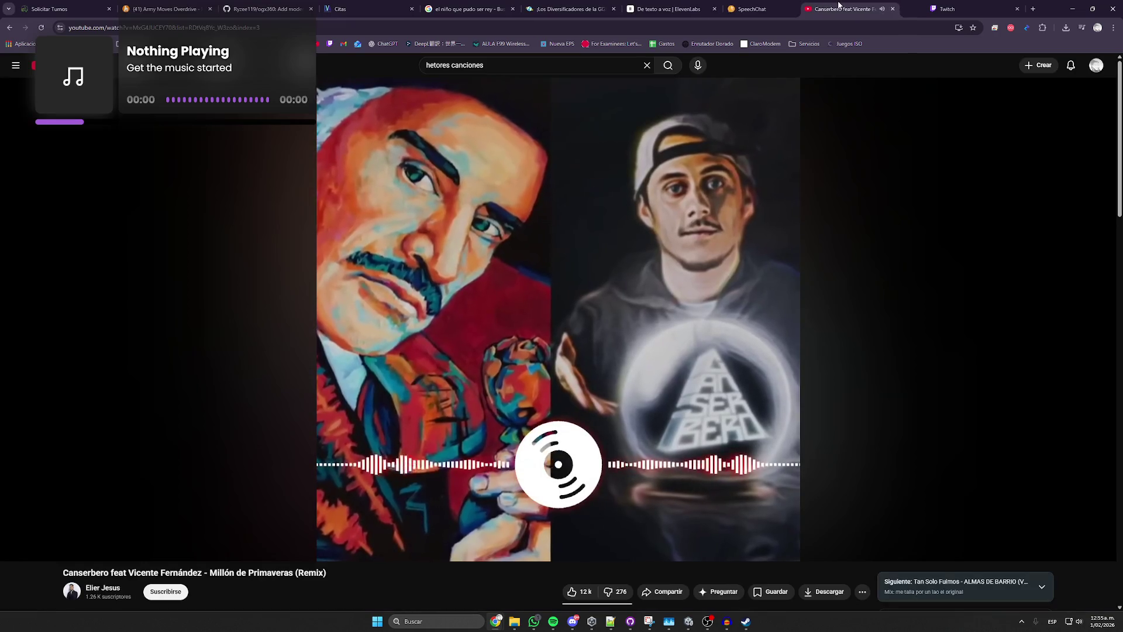
pyautogui.scroll(-15, 539, 319)
pyautogui.scroll(-8, 551, 272)
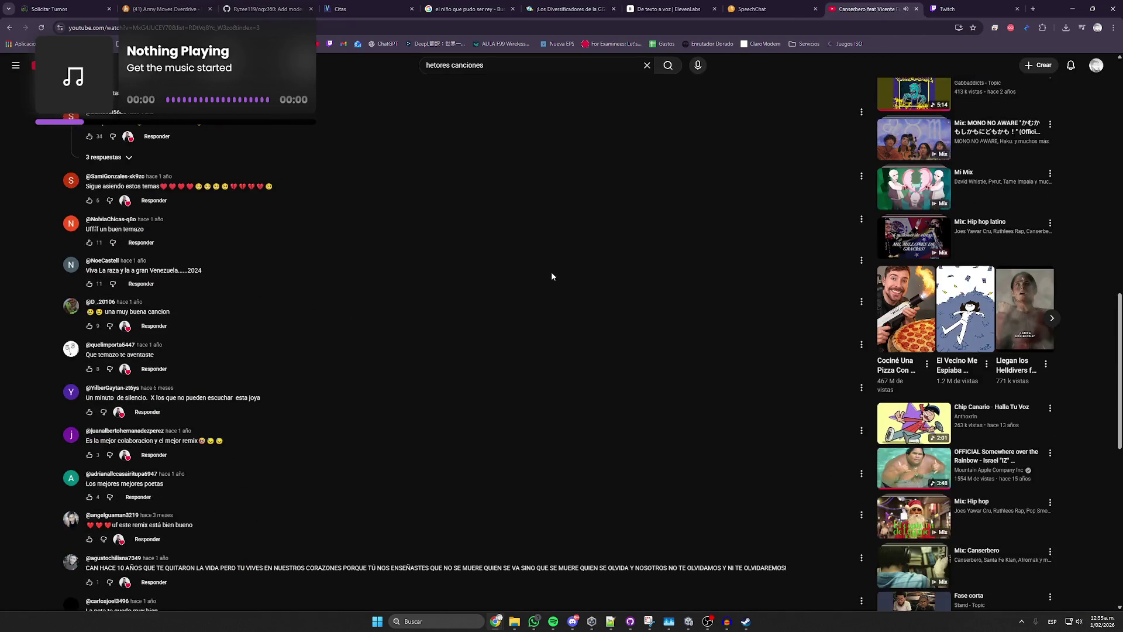
# Search YouTube for 'politzy french core', play Pyrut - Ein, Zwei, Polizei, and expand Twitch's followed channels.
pyautogui.click(508, 71)
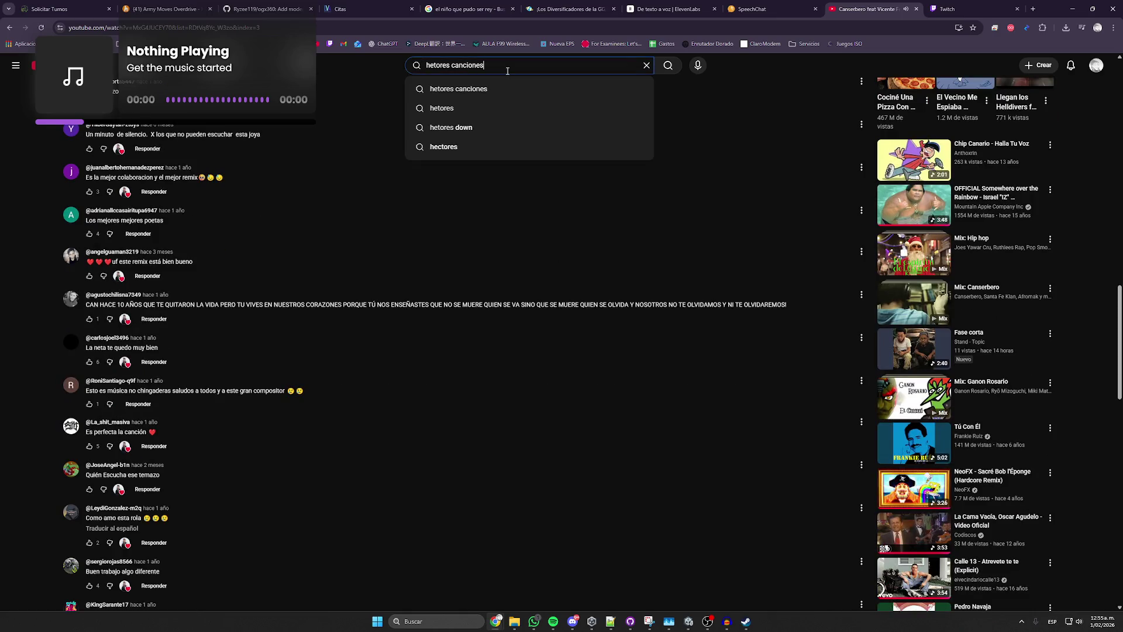
pyautogui.hotkey('ctrl', 'a')
pyautogui.write('poli')
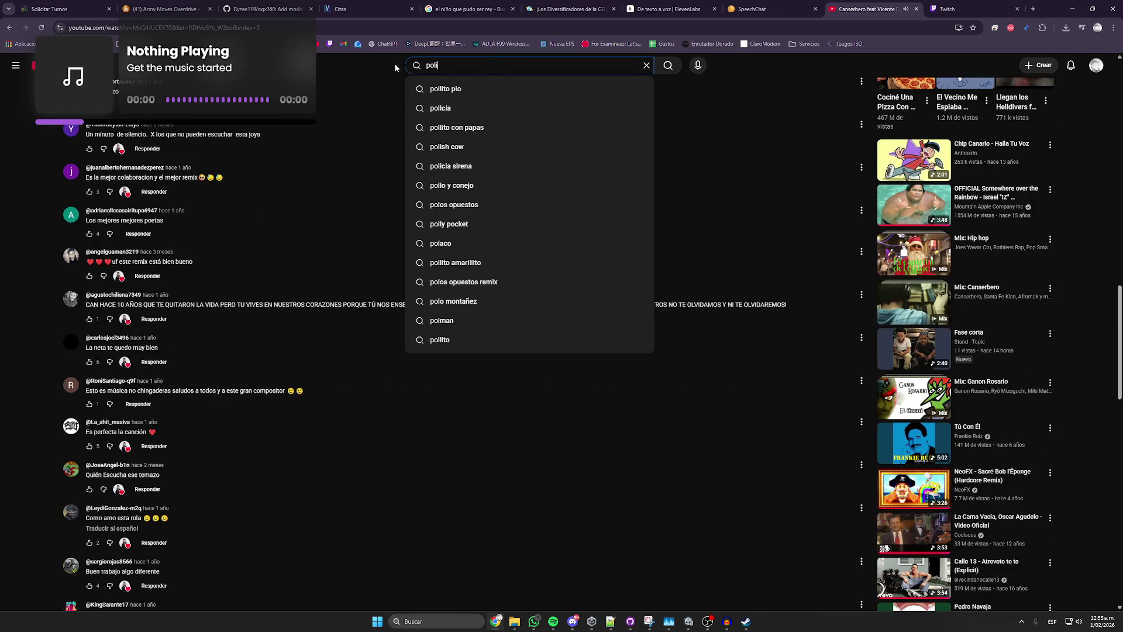
pyautogui.write('tz')
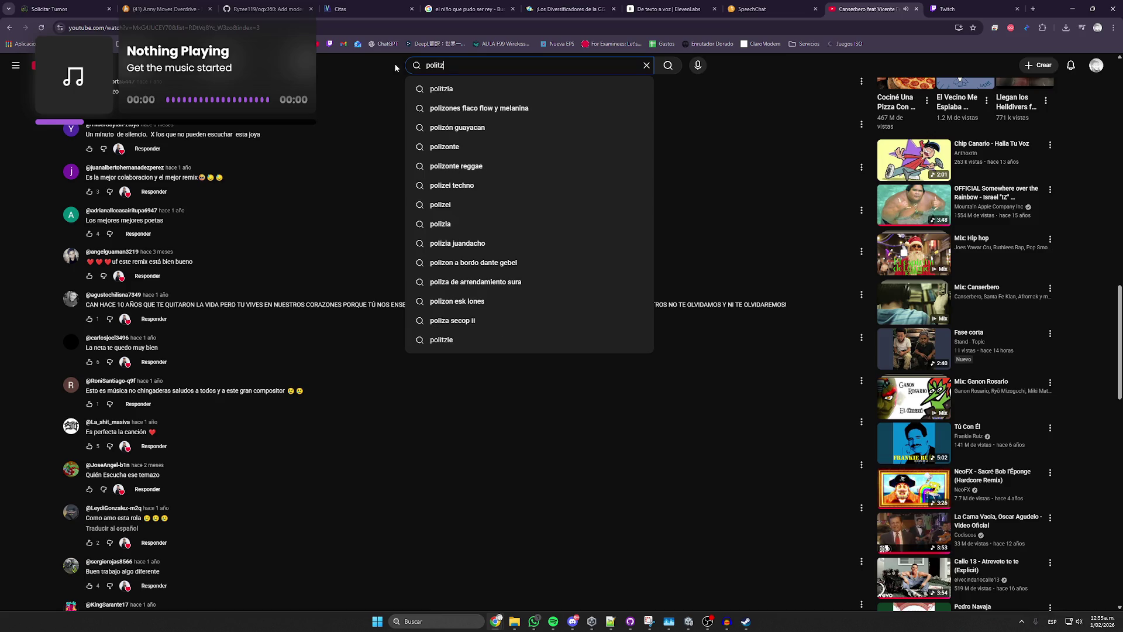
pyautogui.write('y ')
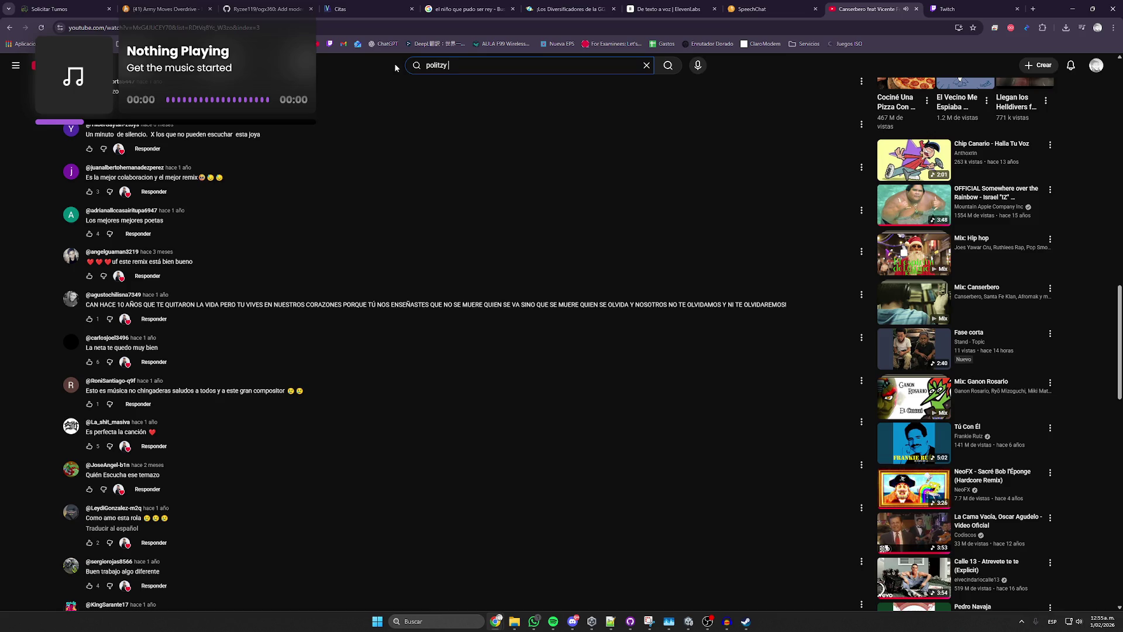
pyautogui.write('frenchs')
pyautogui.press('BackSpace')
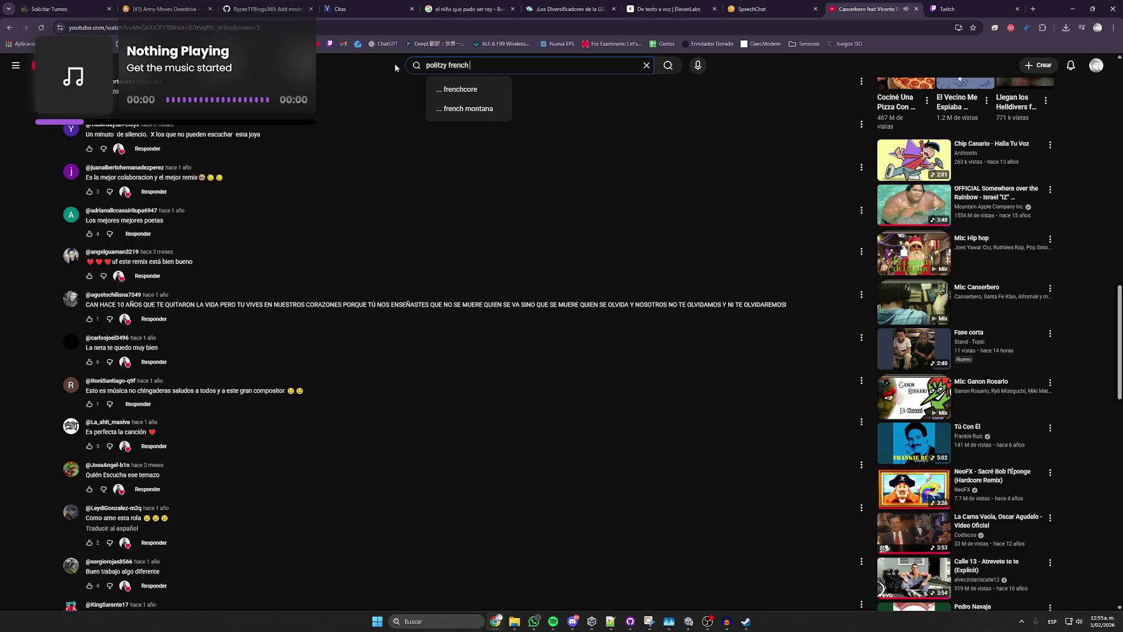
pyautogui.write('core')
pyautogui.press('Return')
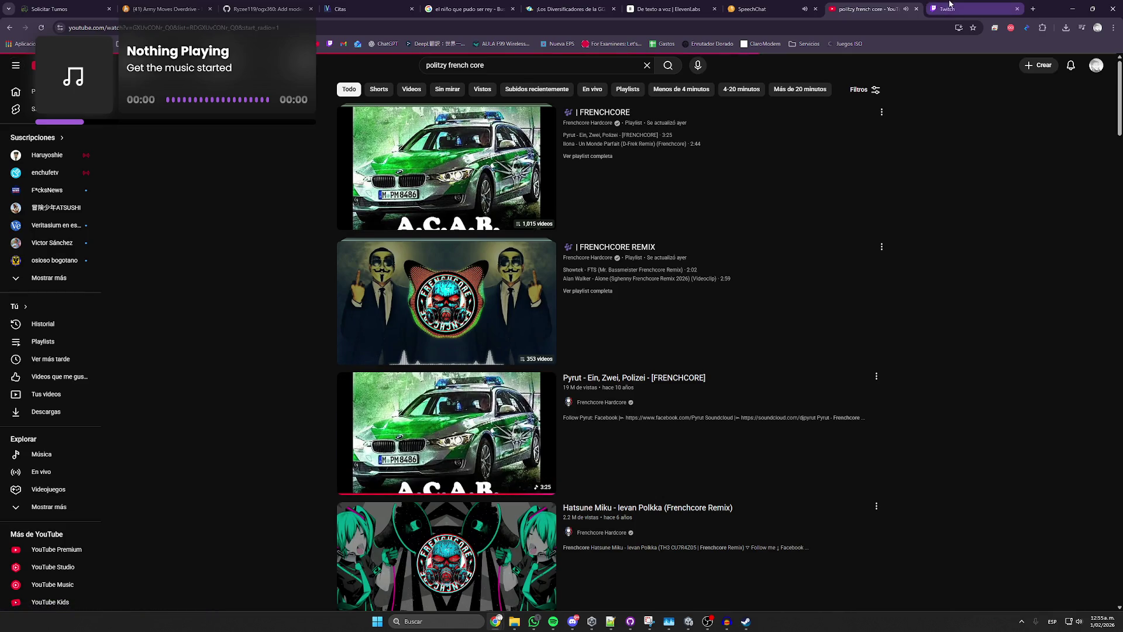
pyautogui.click(368, 427)
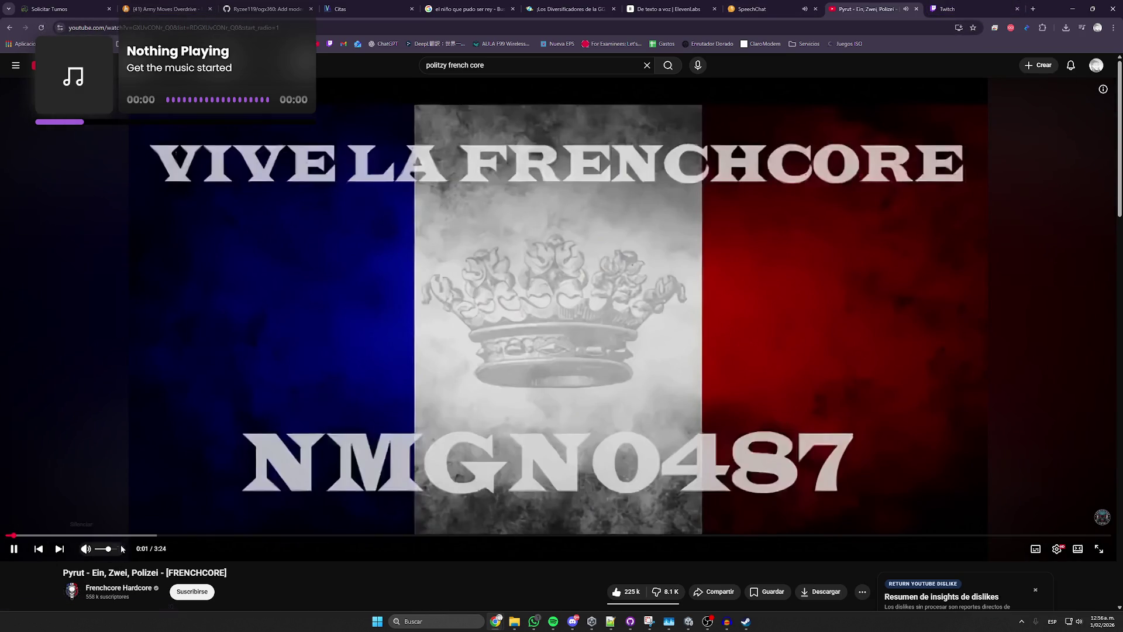
pyautogui.hotkey('ctrl', 'Tab')
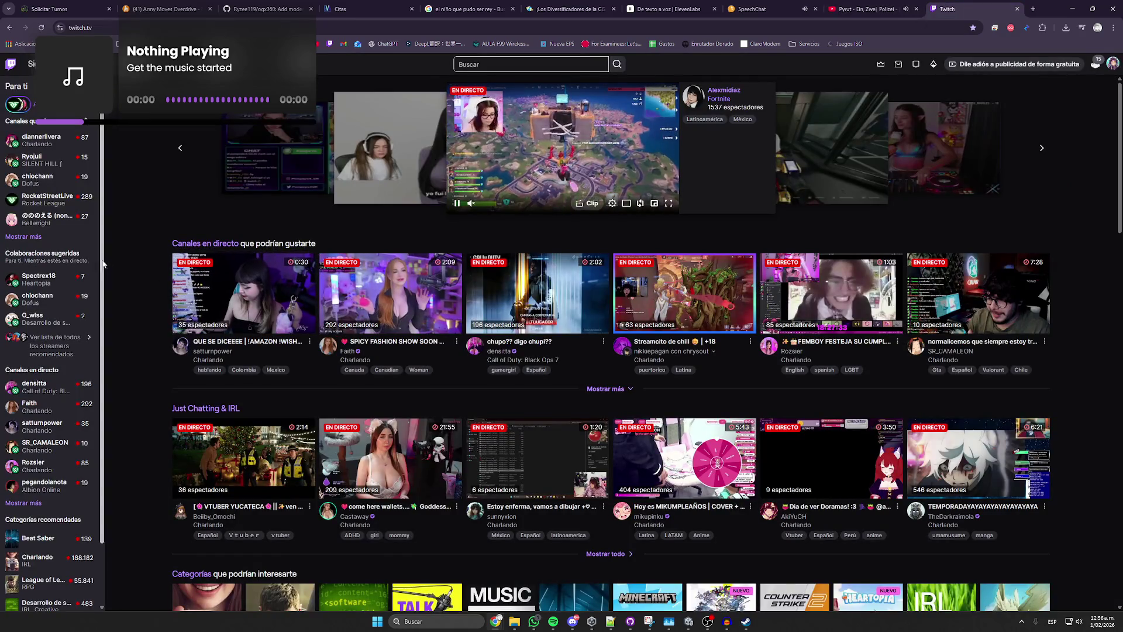
pyautogui.click(24, 237)
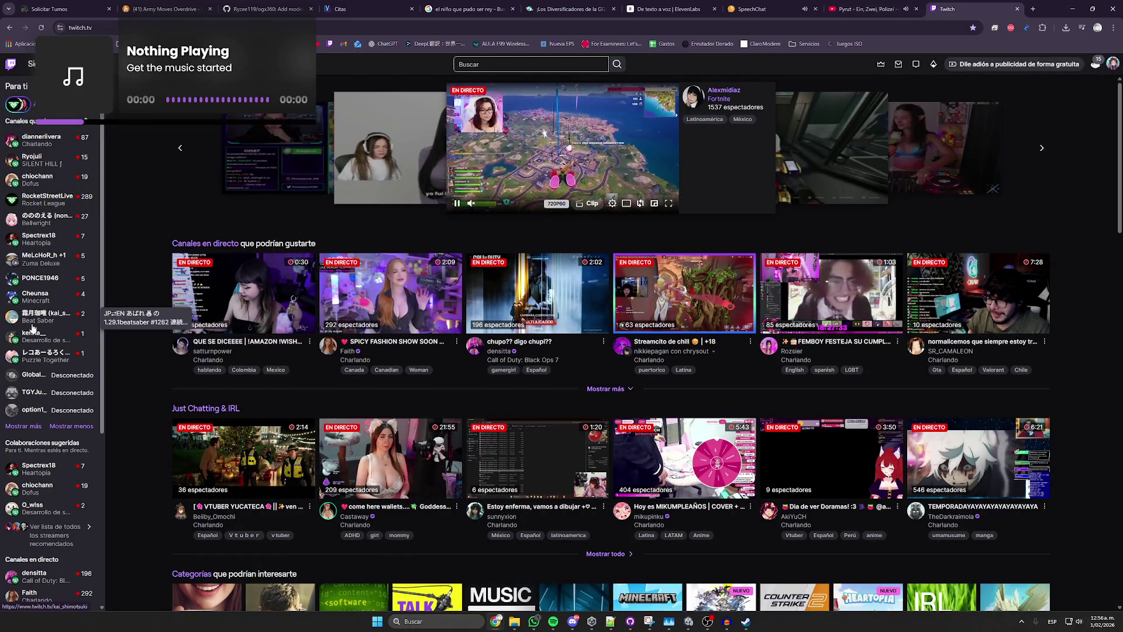